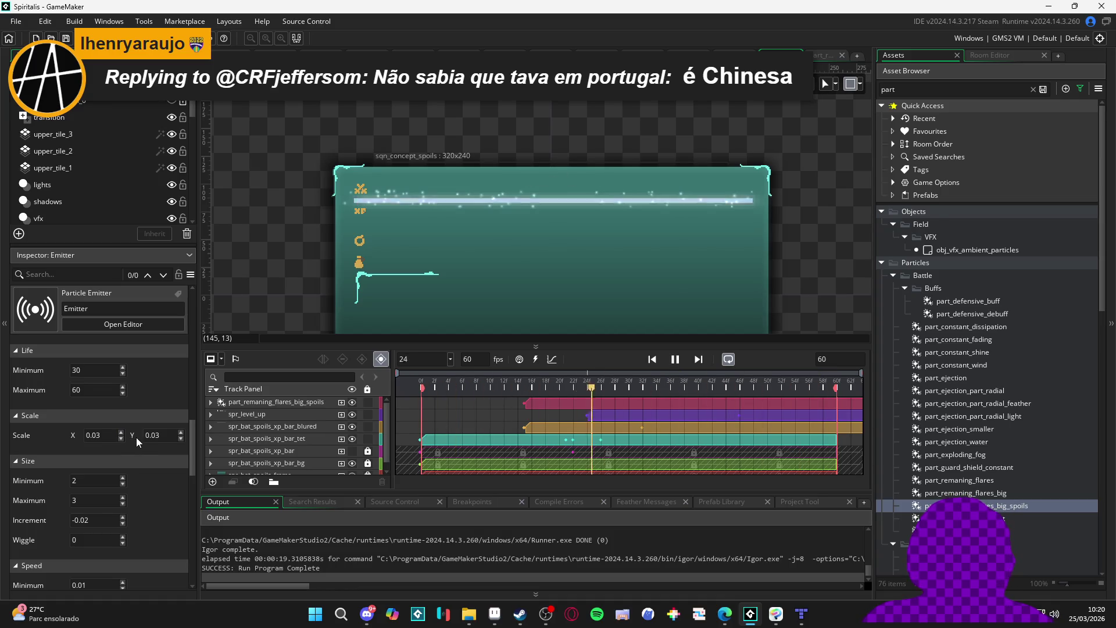
Set the spoils sequence length to 120 frames and stretch the flares clip to about 117f
key(space)
click(852, 355)
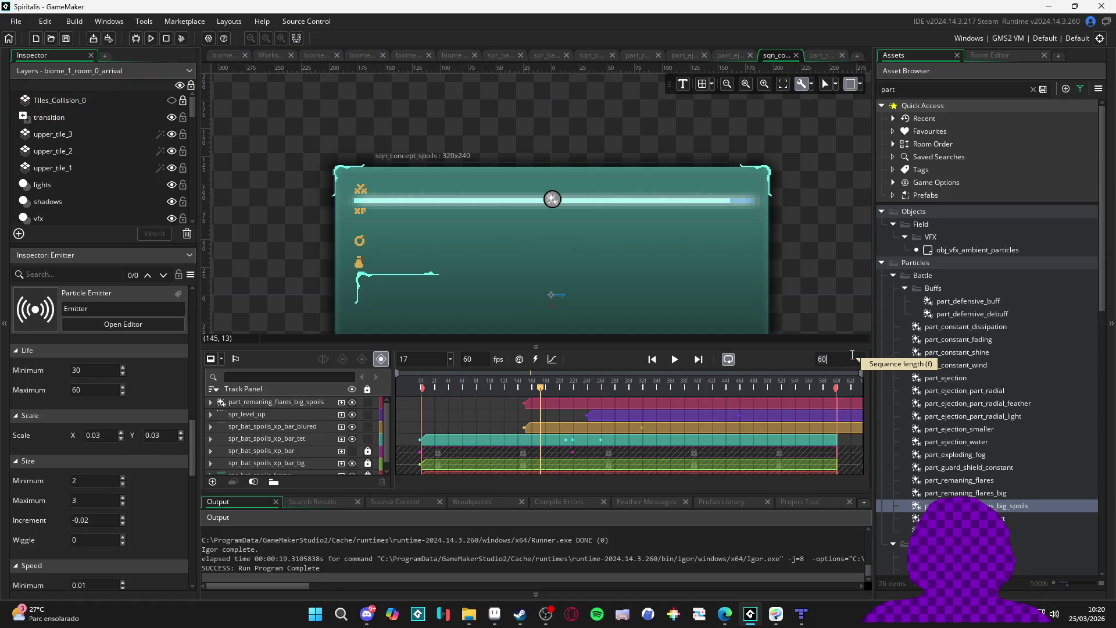
text(120)
key(Return)
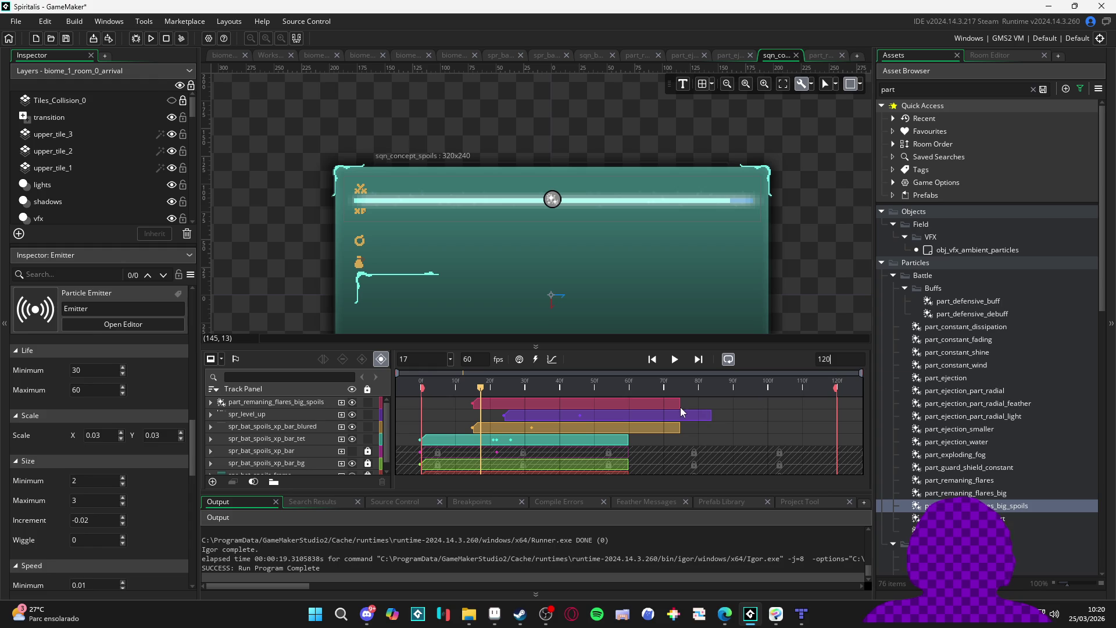
click(674, 407)
drag(681, 405, 824, 418)
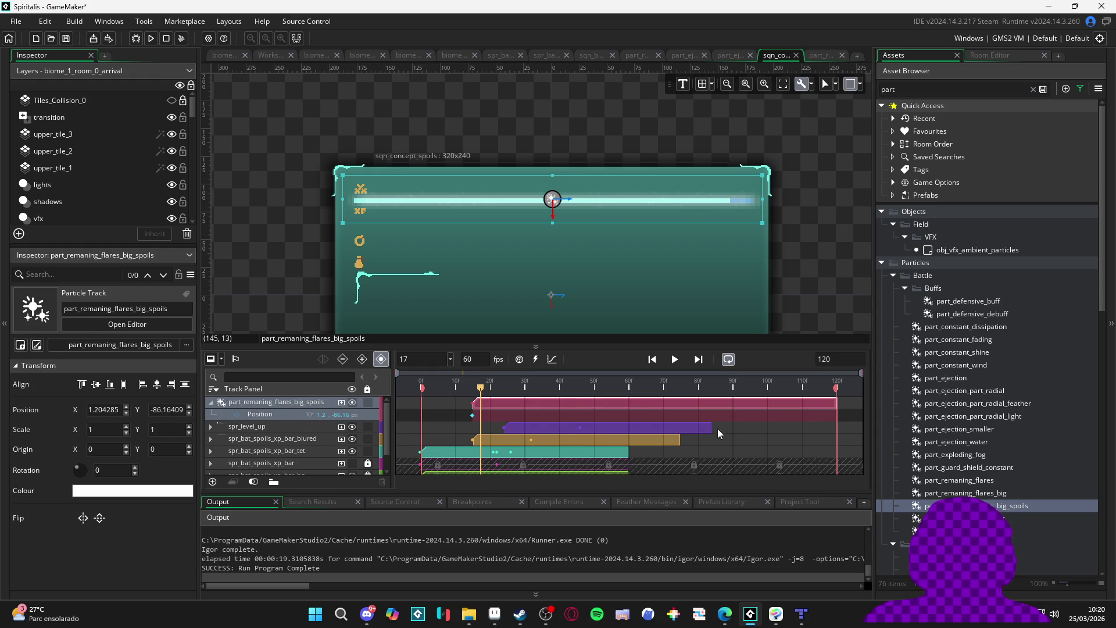
Stretch the spr_level_up clip to frame 120
scroll(721, 424, down, 1)
click(691, 410)
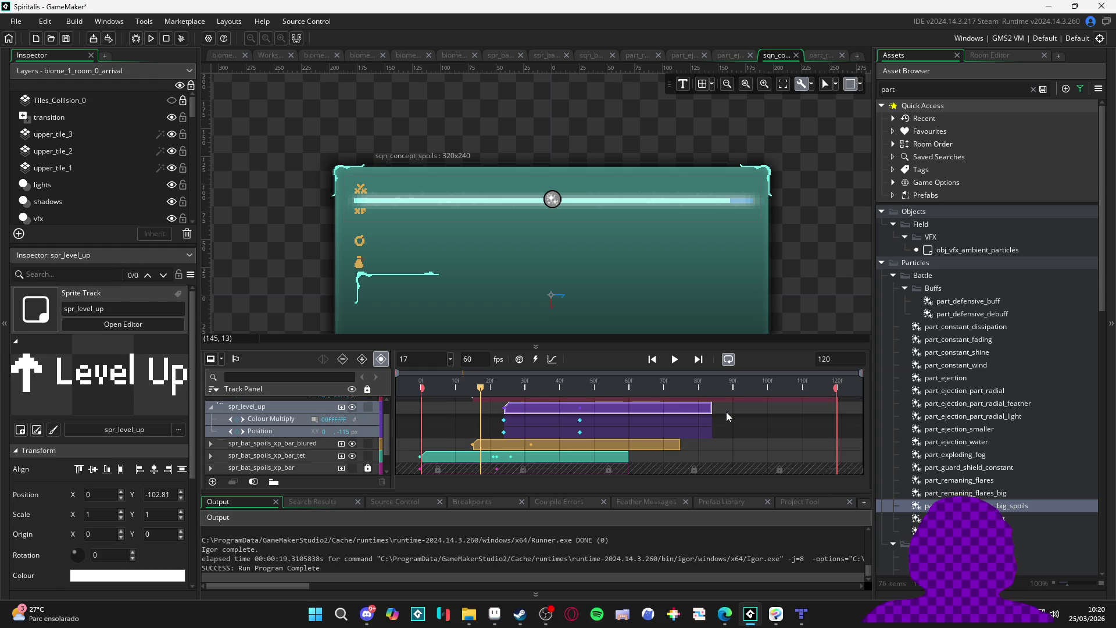
drag(714, 406, 835, 416)
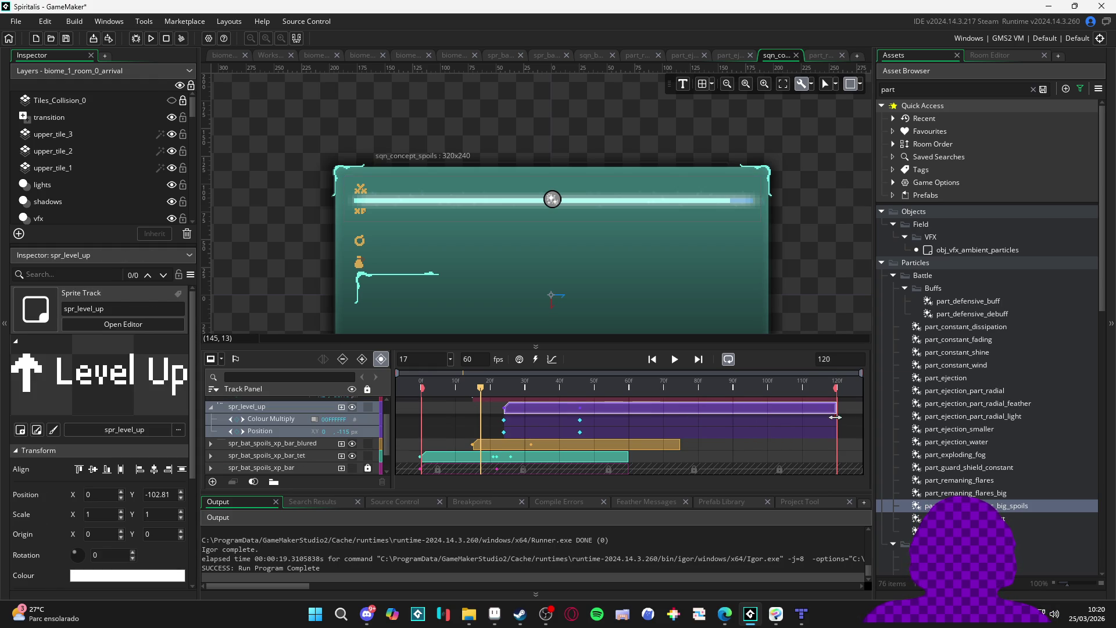
Unlock the spr_bat_spoils_xp_bar, xp_bar_bg and frame tracks
click(671, 445)
scroll(692, 441, down, 5)
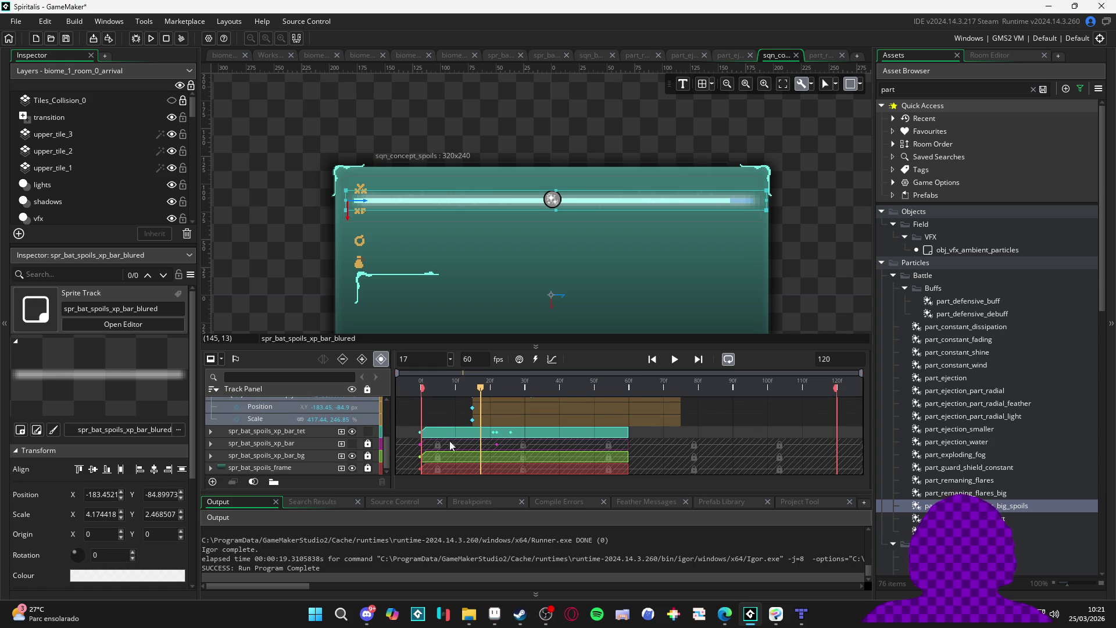
click(368, 443)
click(368, 456)
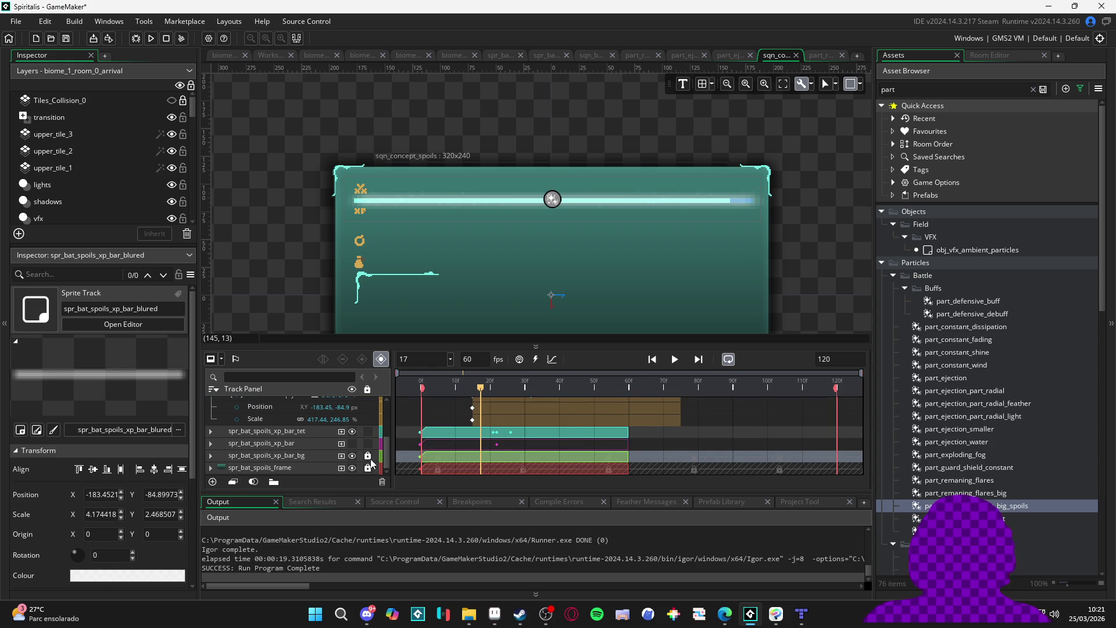
click(368, 469)
Extend the frame and XP bar background clips to 120f and lengthen the xp_bar_tet clip
drag(628, 471, 835, 477)
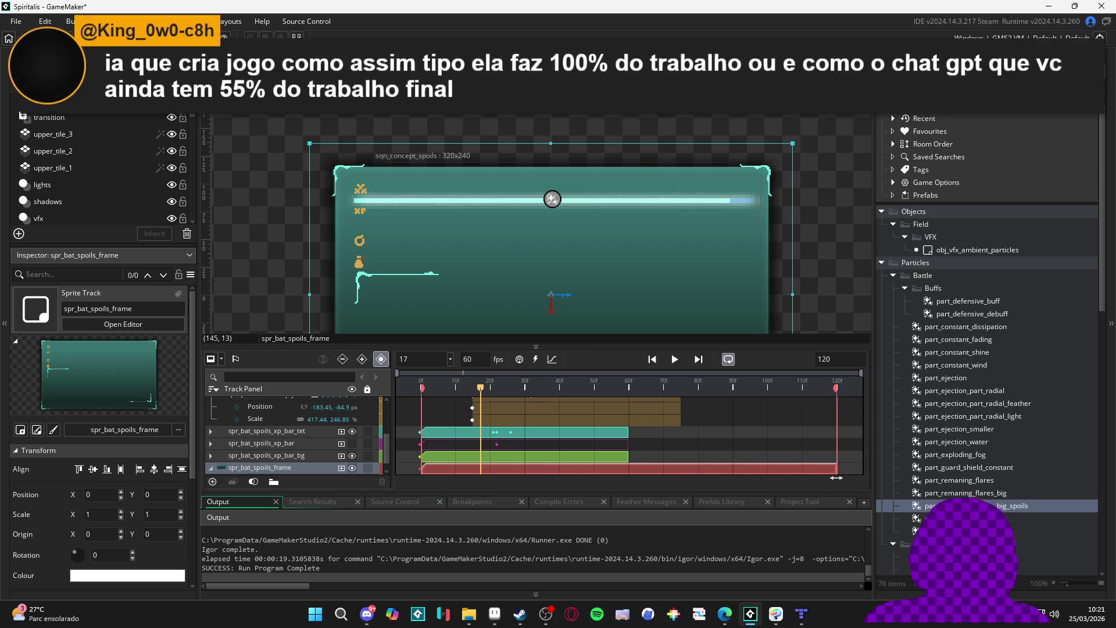
click(622, 460)
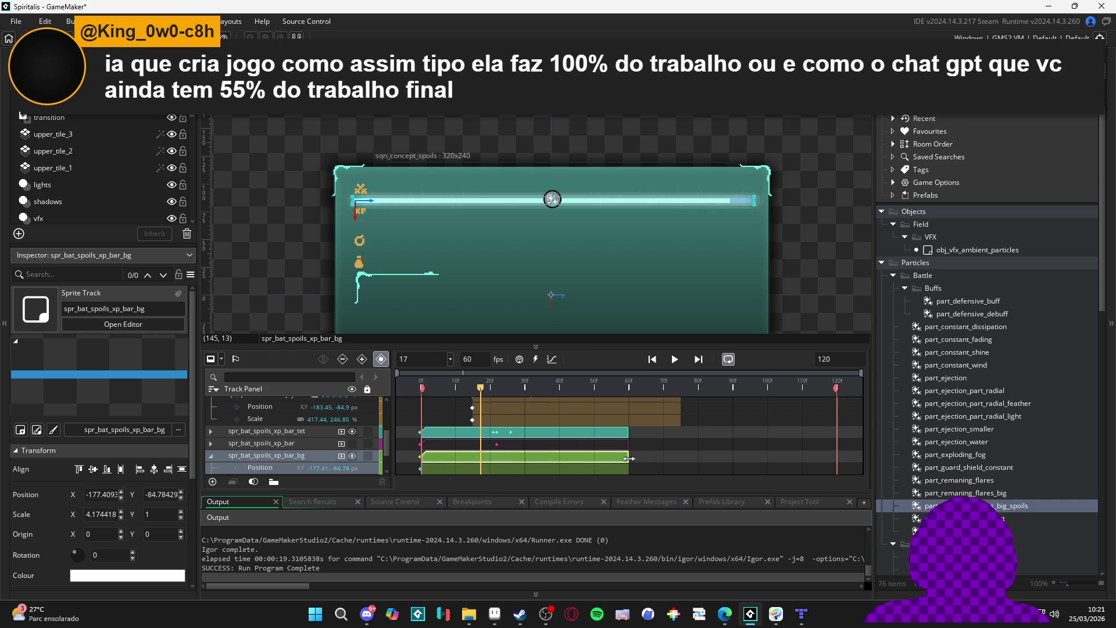
drag(633, 458, 846, 486)
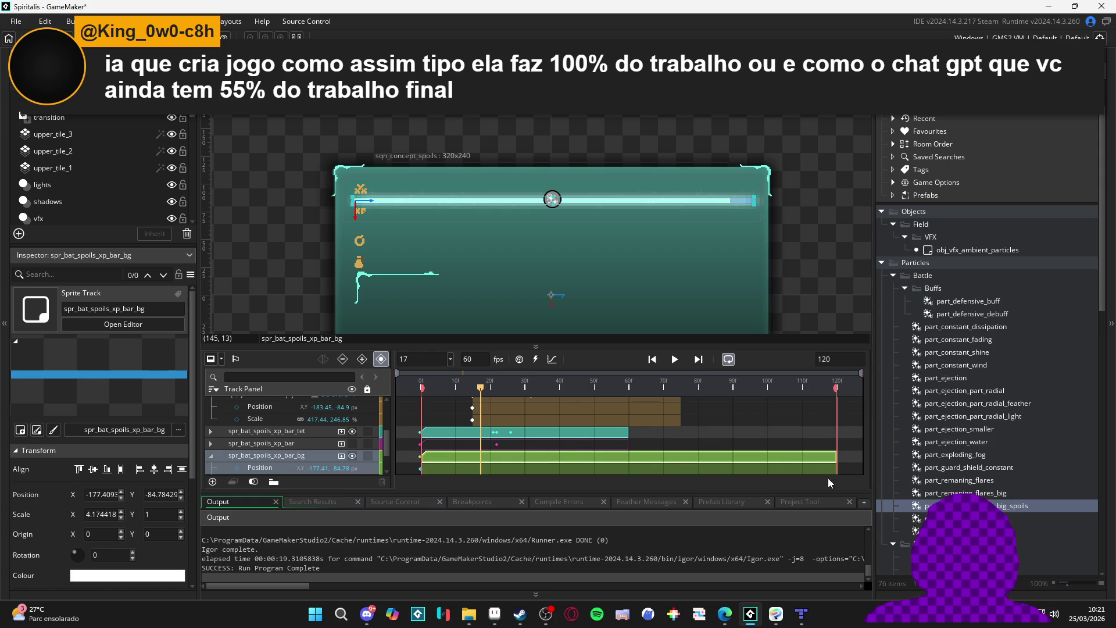
click(587, 427)
drag(627, 432, 838, 471)
scroll(767, 445, up, 3)
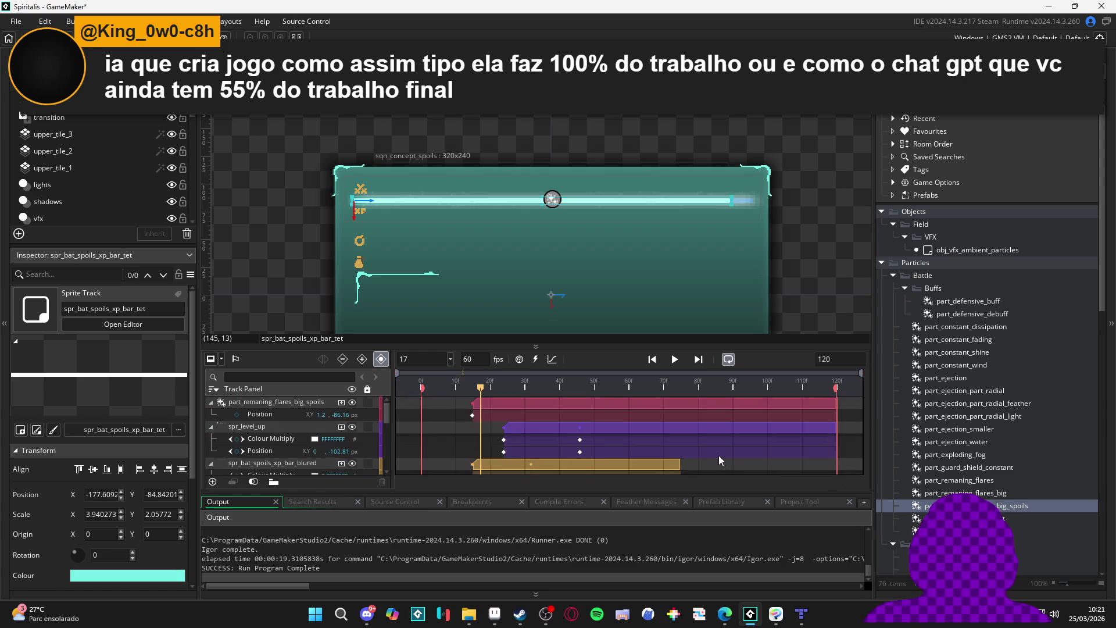
Preview the sequence briefly, then collapse the flares, spr_level_up, blurred bar and xp_bar_tet tracks
key(space)
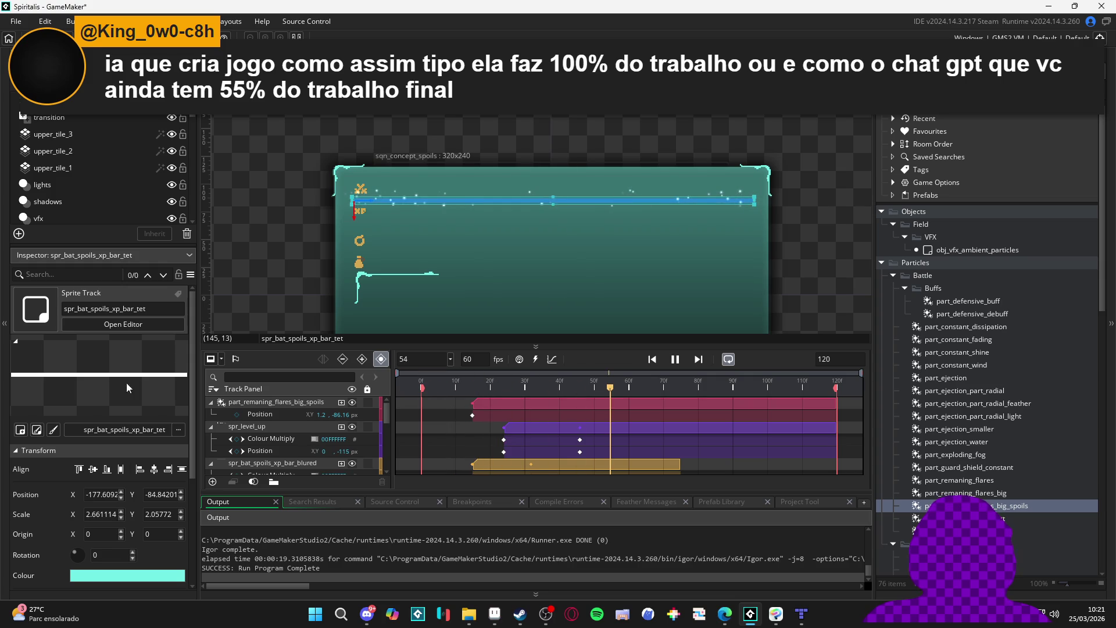
key(space)
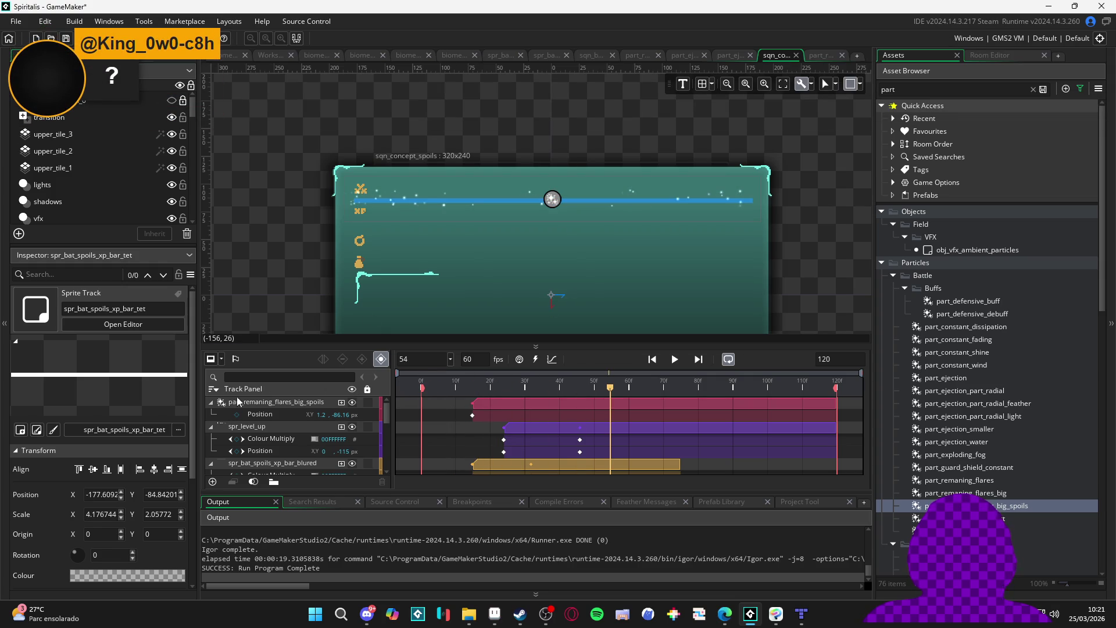
click(211, 401)
click(211, 414)
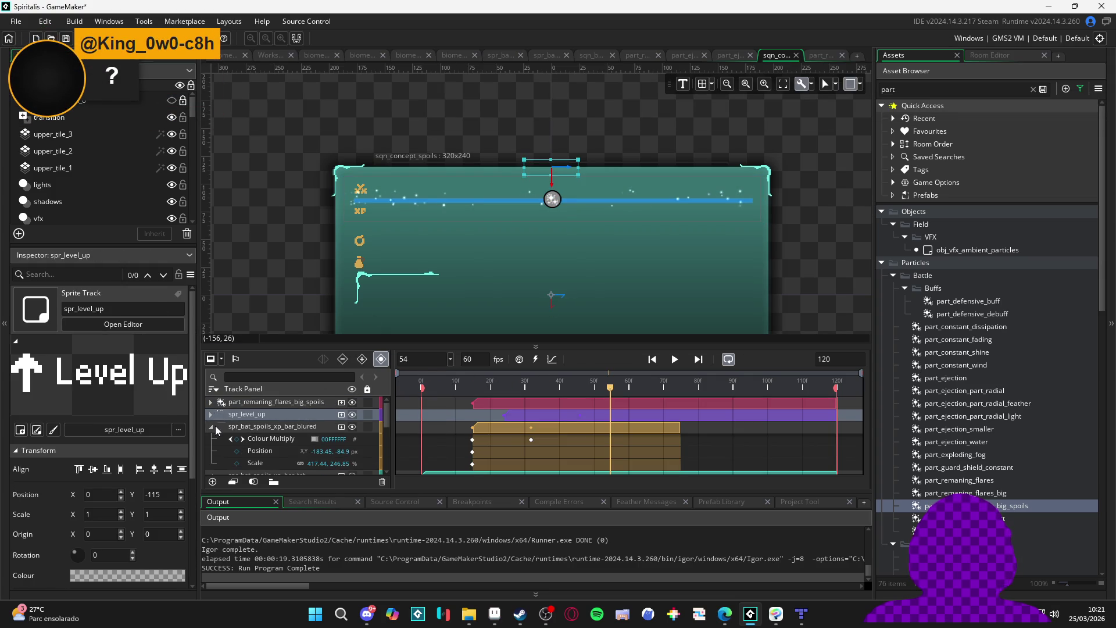
click(211, 426)
click(211, 438)
Collapse the XP bar background and frame tracks, deselect, and preview the full animation
click(212, 463)
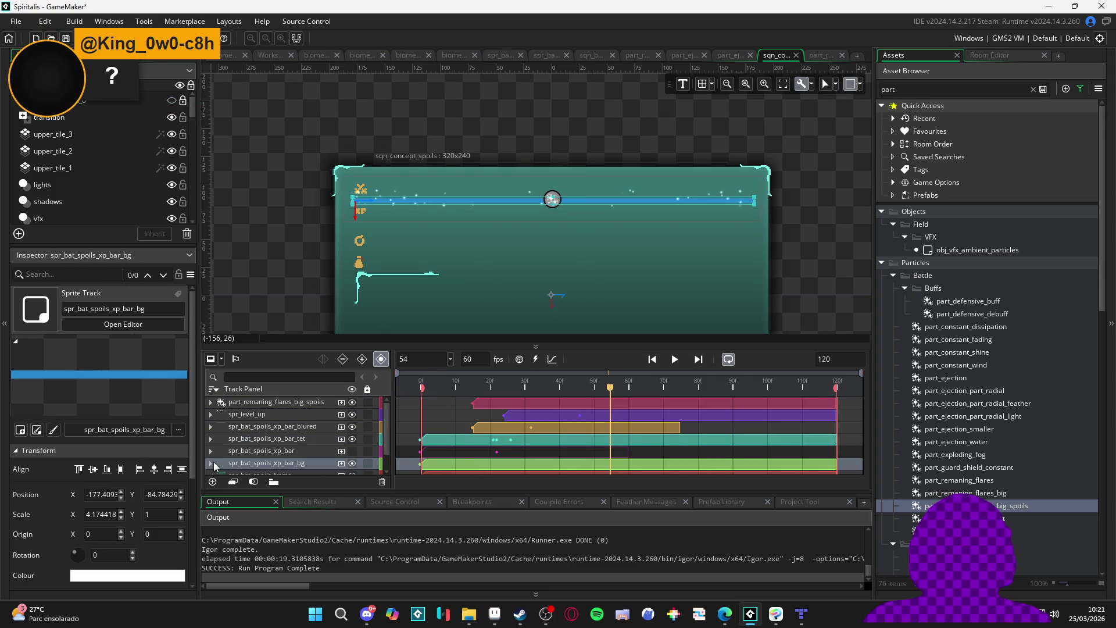
click(213, 461)
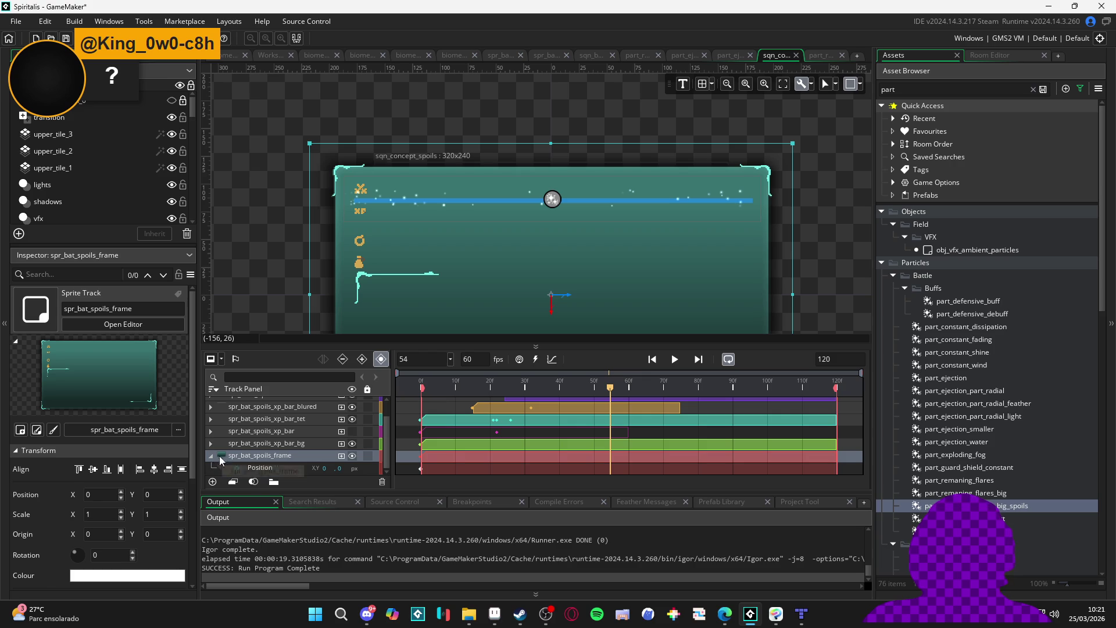
scroll(220, 458, up, 2)
click(292, 309)
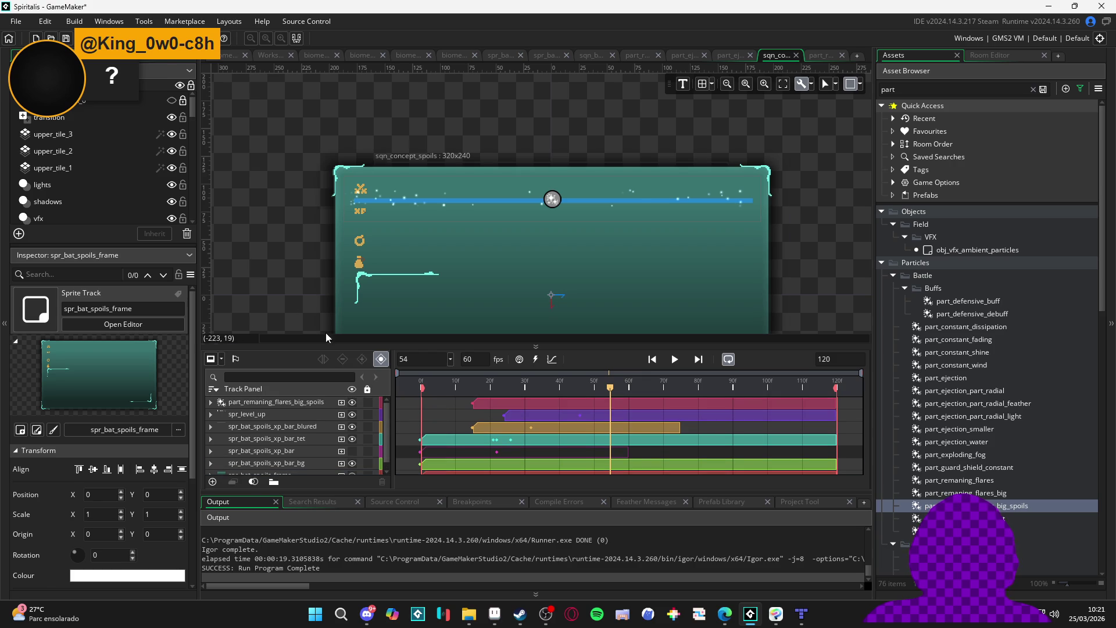
key(Return)
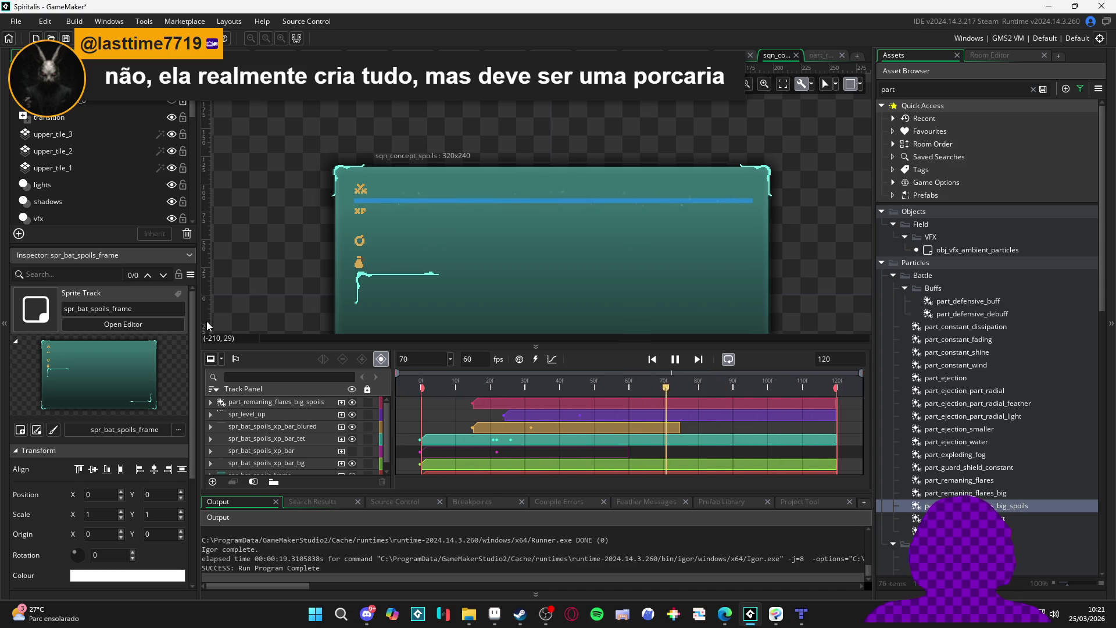
key(space)
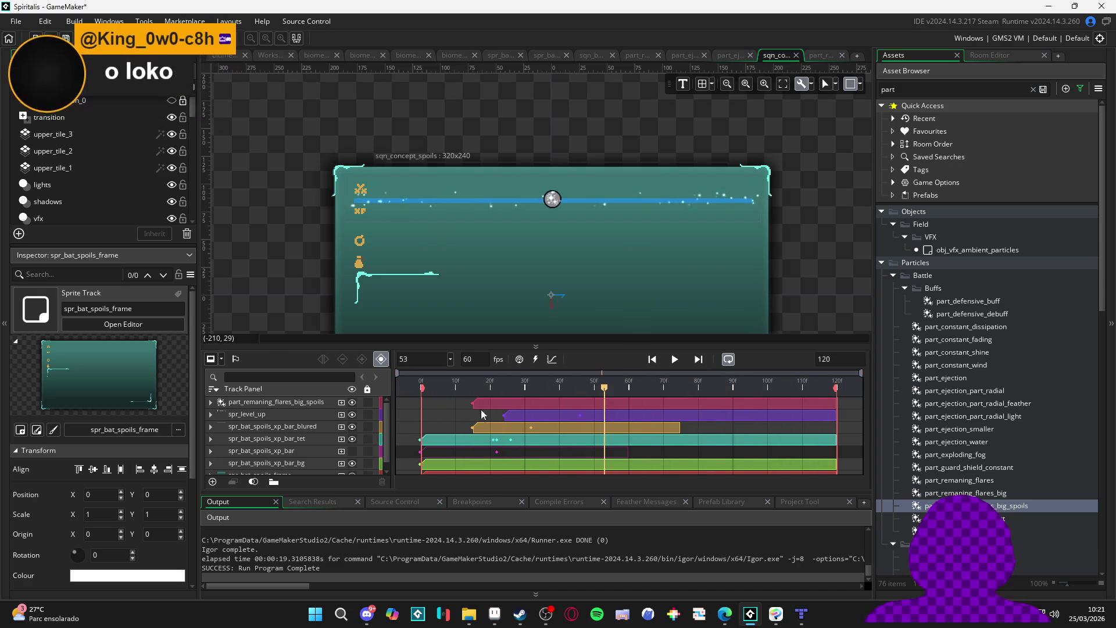
mouse_move(430, 388)
mouse_down()
mouse_move(488, 395)
mouse_move(471, 398)
mouse_move(493, 415)
mouse_up()
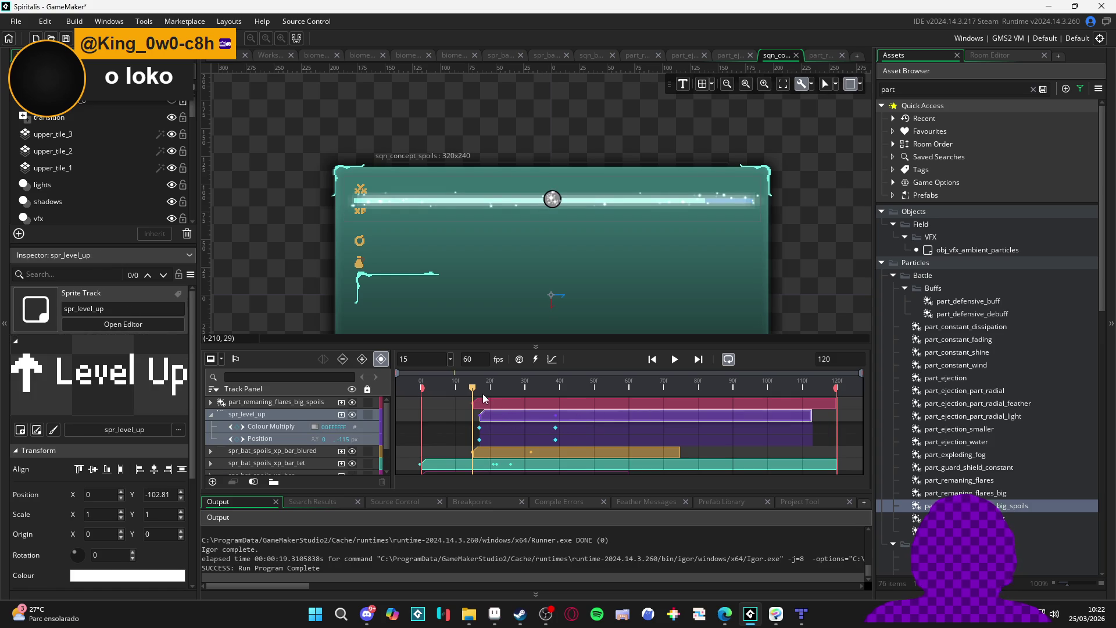
key(Home)
key(Return)
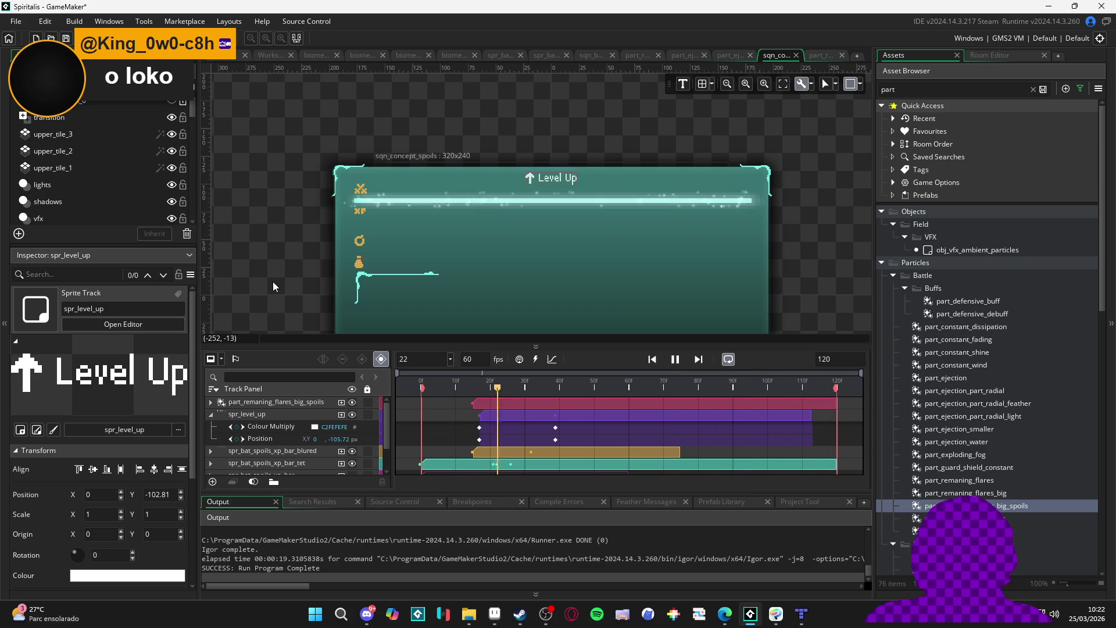
click(210, 414)
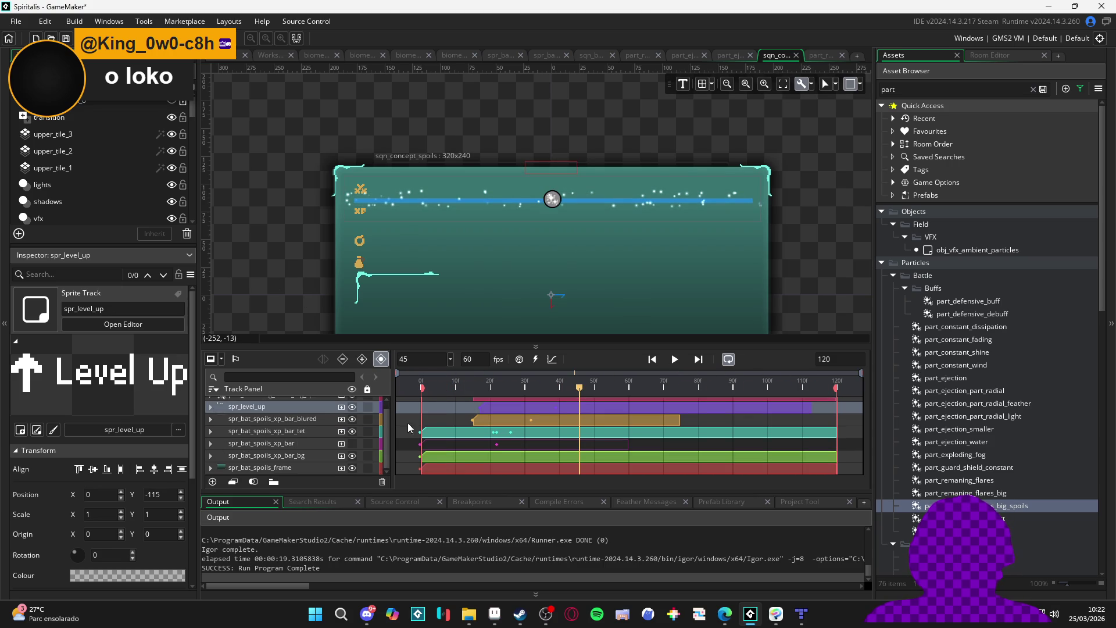
key(space)
key(space)
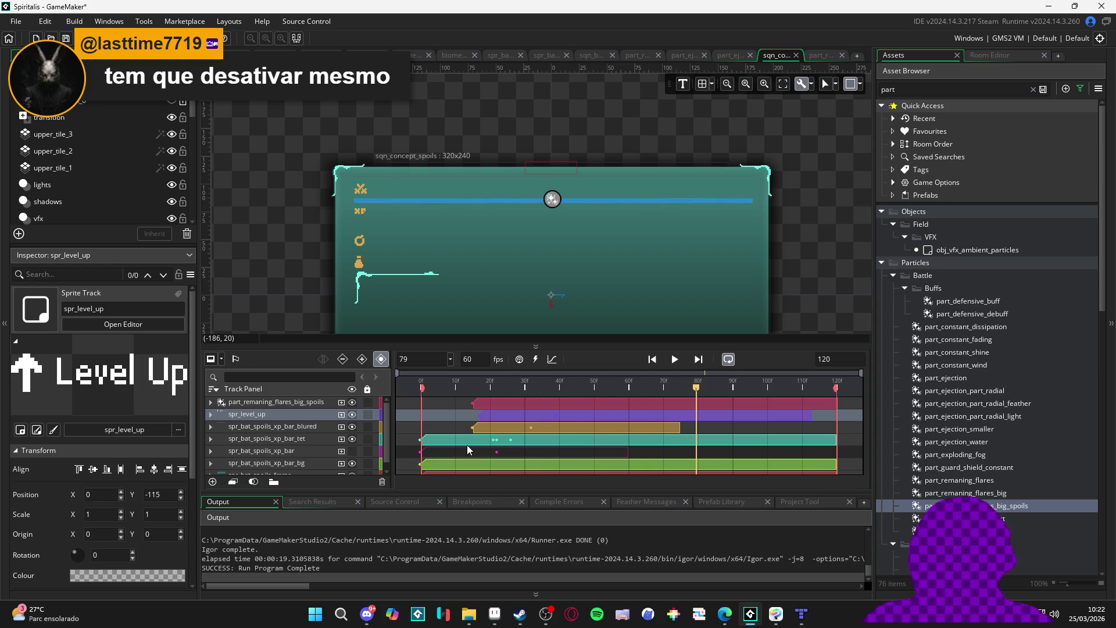
scroll(429, 446, down, 1)
scroll(419, 447, up, 1)
click(387, 148)
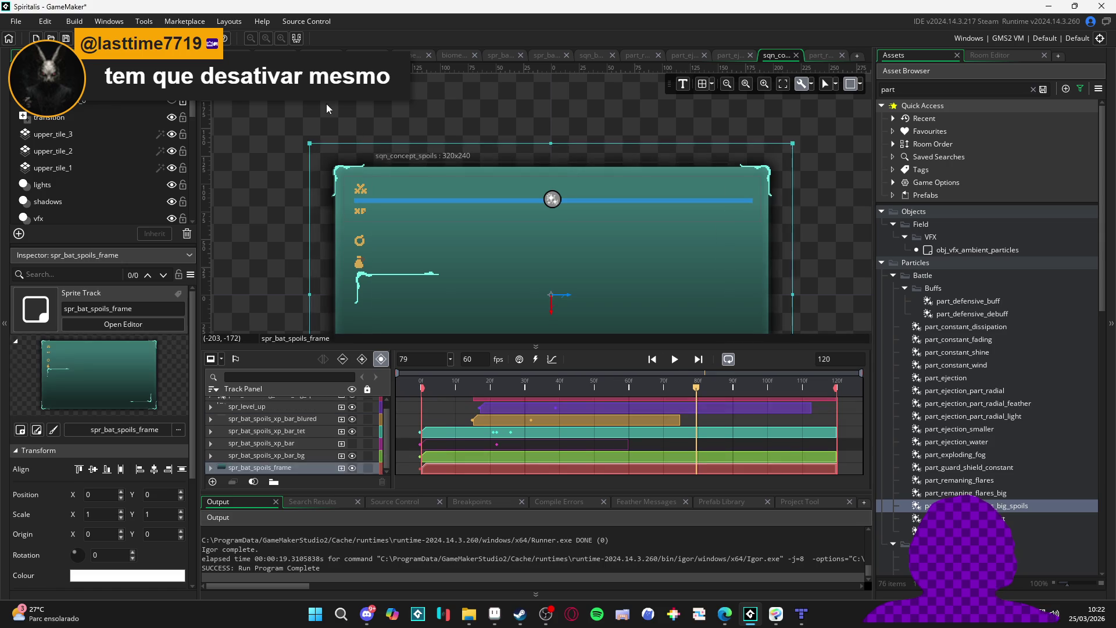
Play the spoils sequence preview through and stop it
key(space)
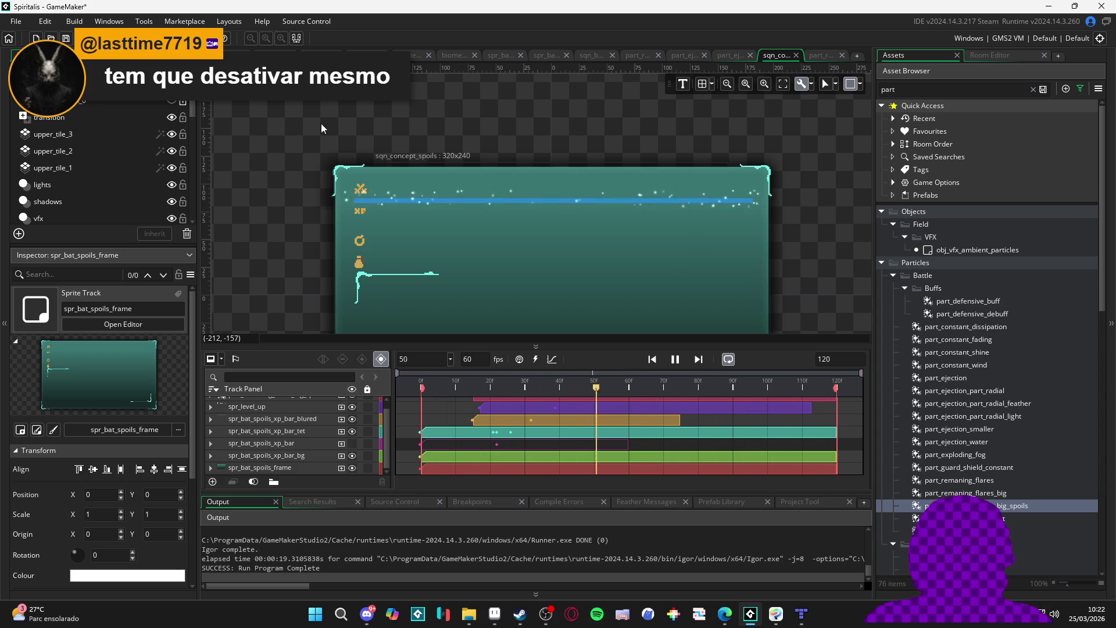
key(space)
scroll(484, 437, up, 1)
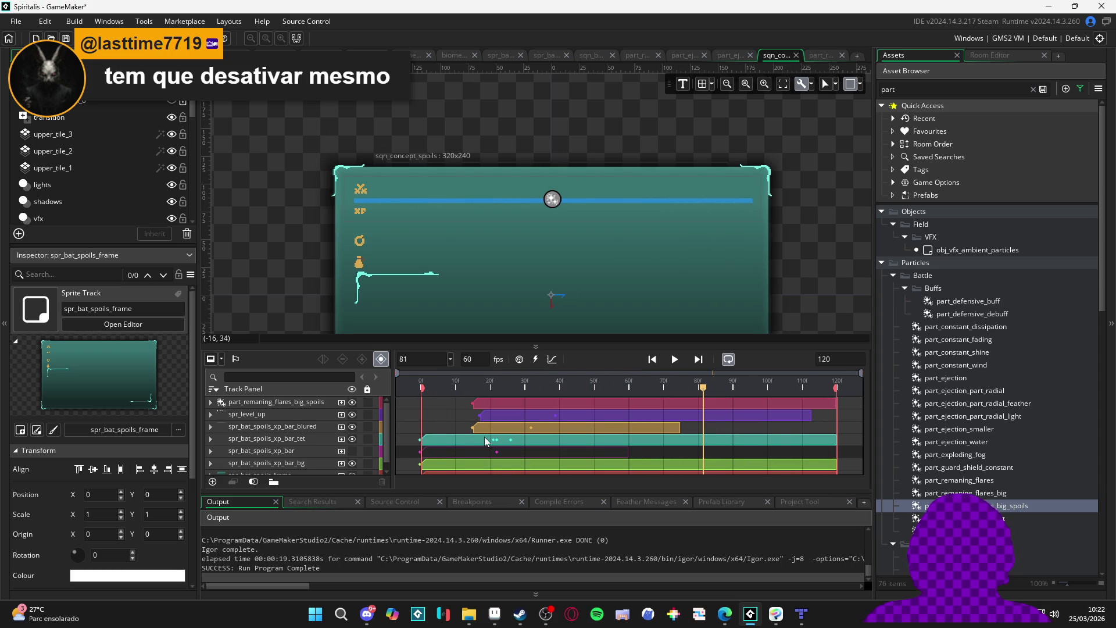
Inspect spr_level_up's Colour Multiply keyframe at 40f, collapse its track, and rewind to frame 0
click(538, 414)
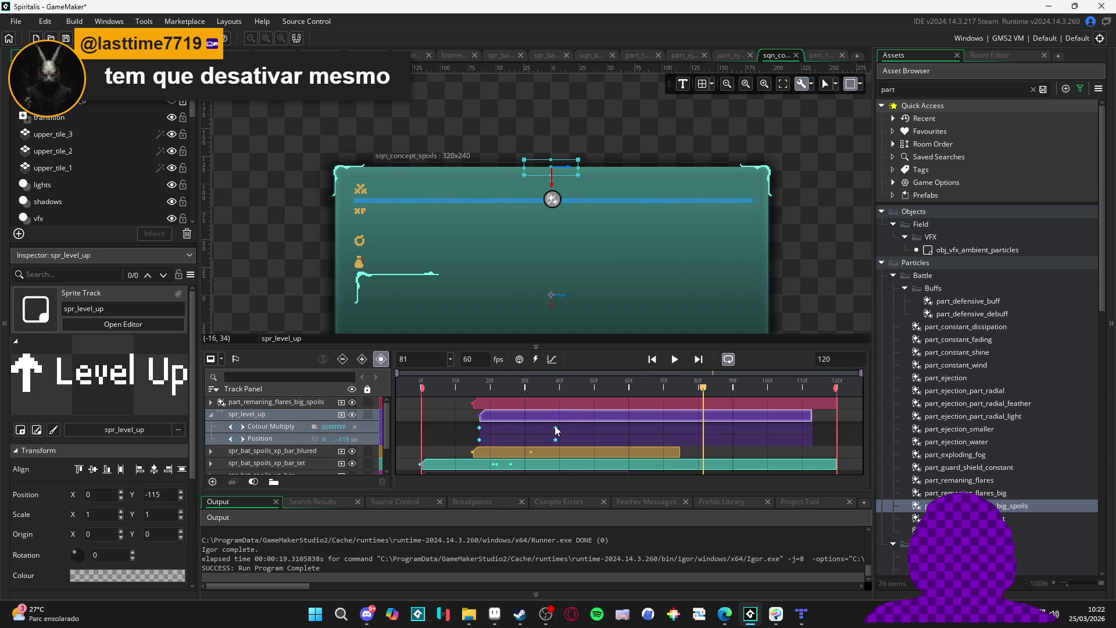
click(555, 429)
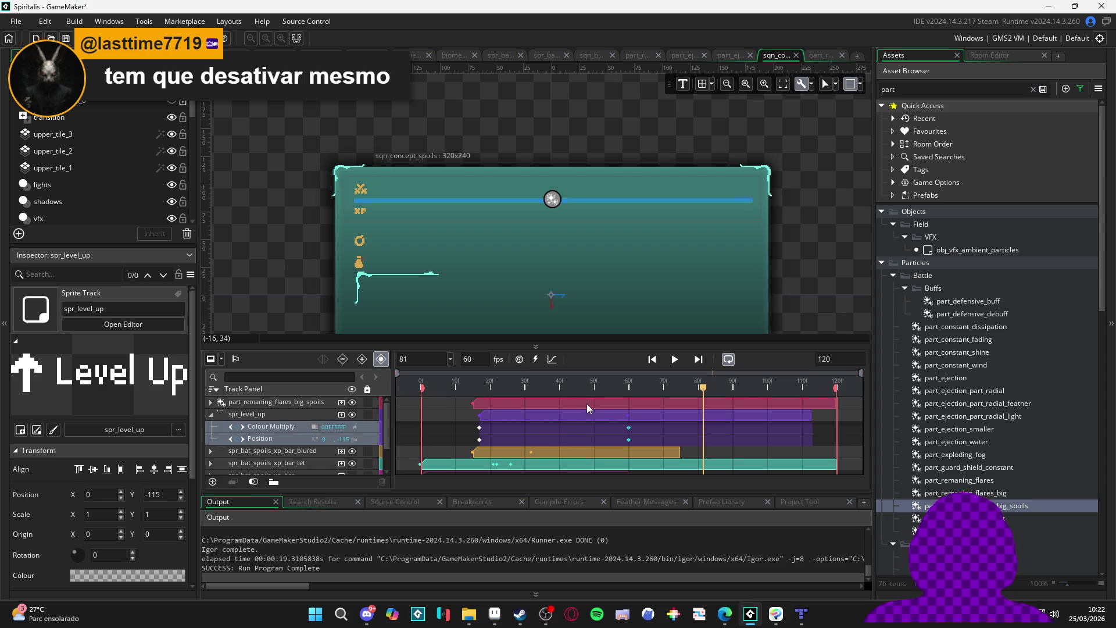
click(215, 415)
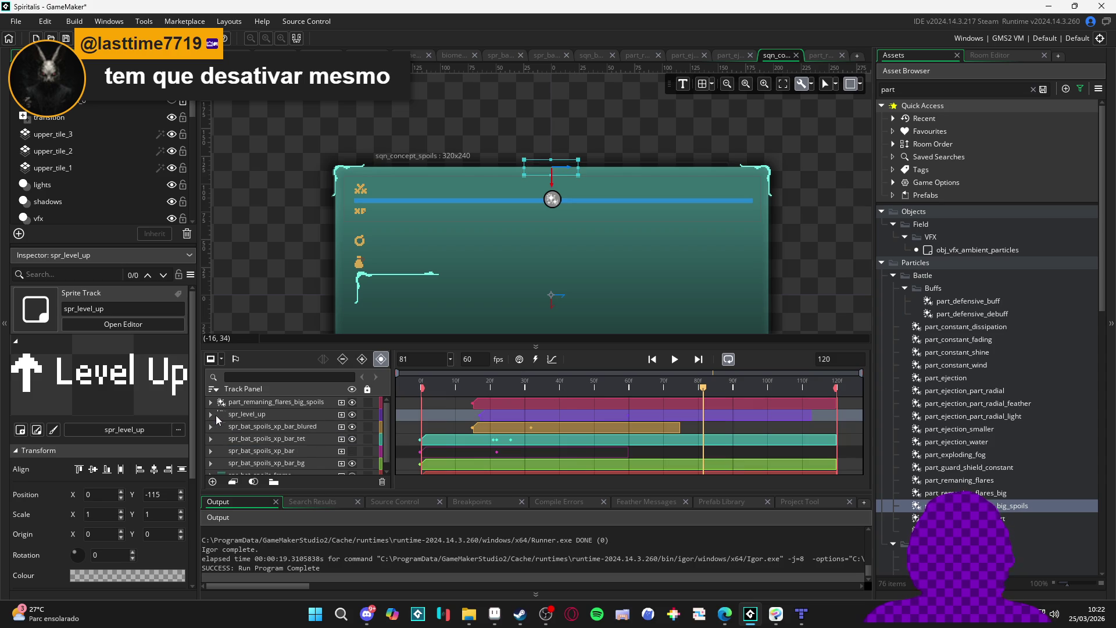
click(421, 386)
click(289, 309)
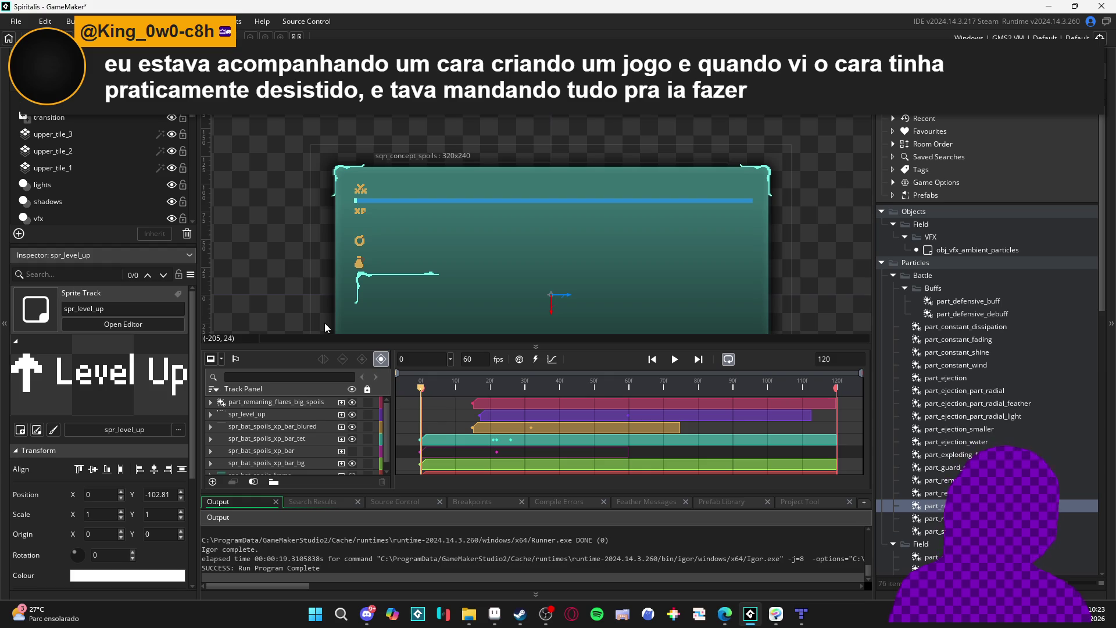
Play sqn_concept_spoils from frame 0 to watch the Level Up bar and sparkles
click(676, 360)
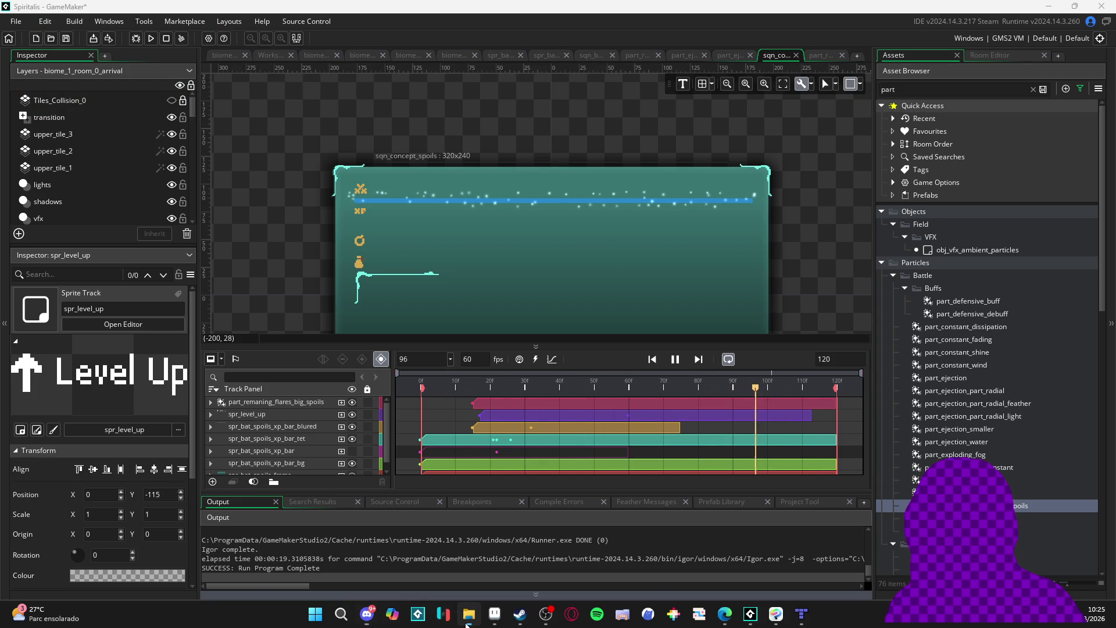
key(alt+Tab)
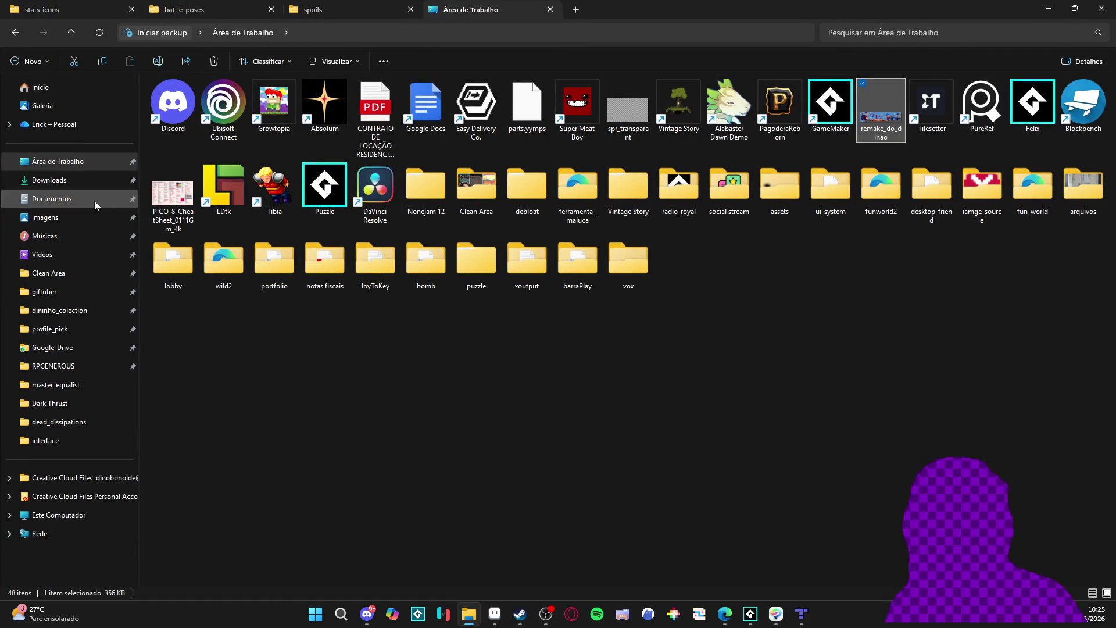
click(71, 255)
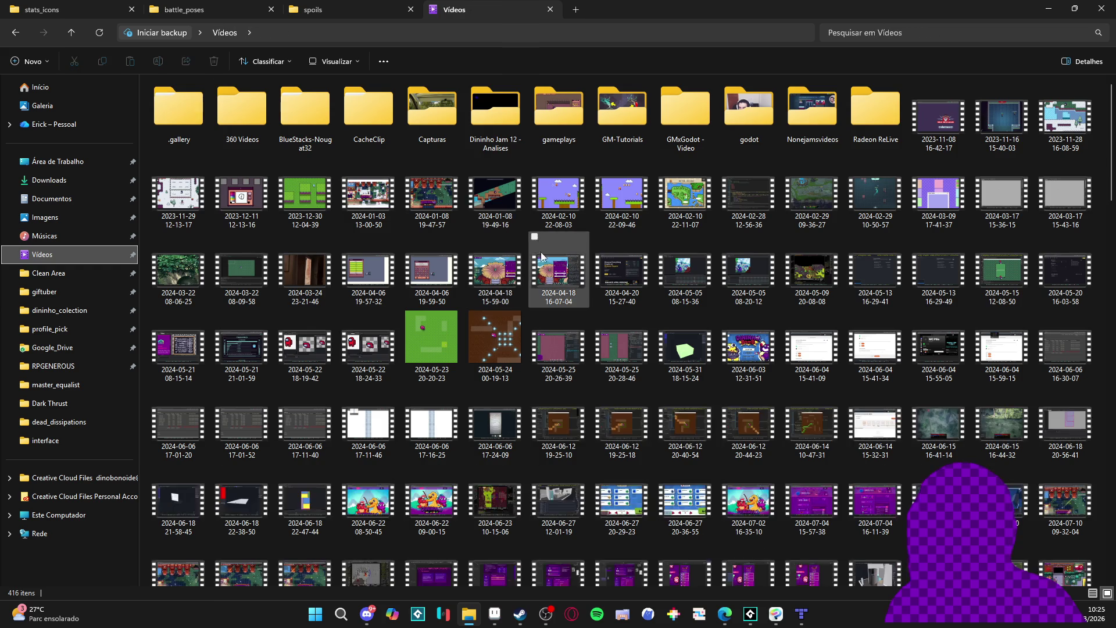
scroll(541, 256, down, 5)
scroll(545, 274, down, 10)
click(689, 550)
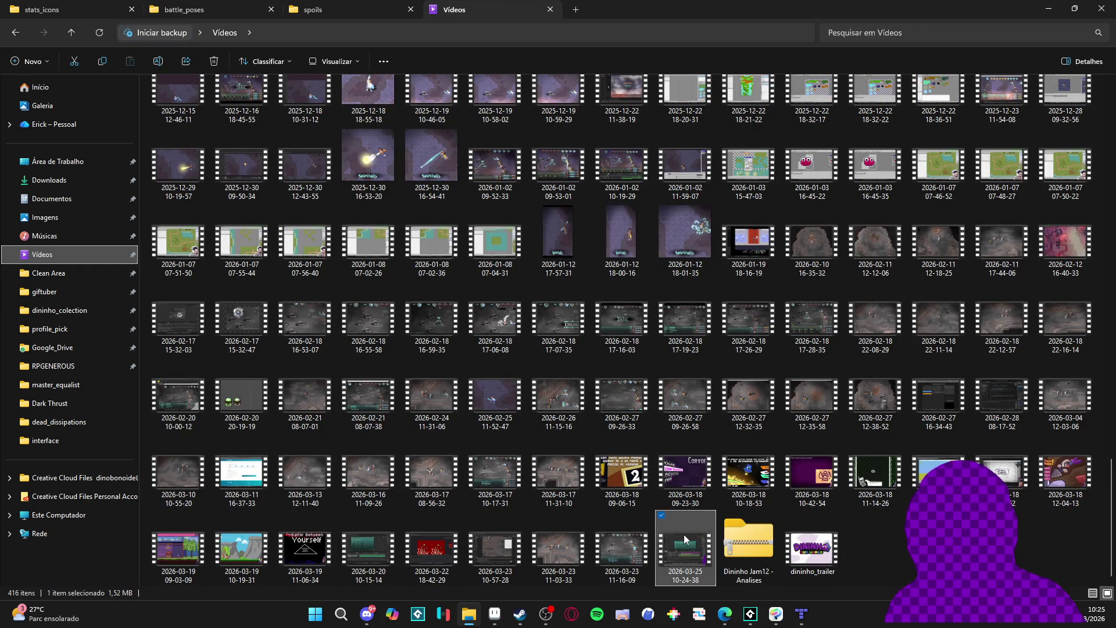
double_click(692, 555)
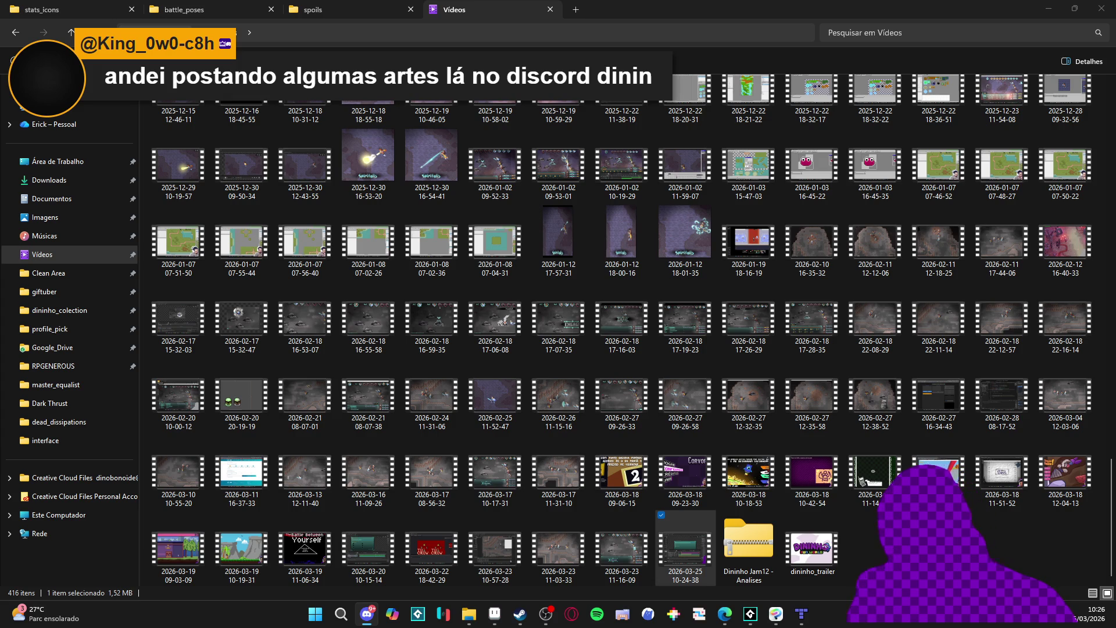
Cycle through File Explorer and Discord on the way back to the editor
key(alt+Tab)
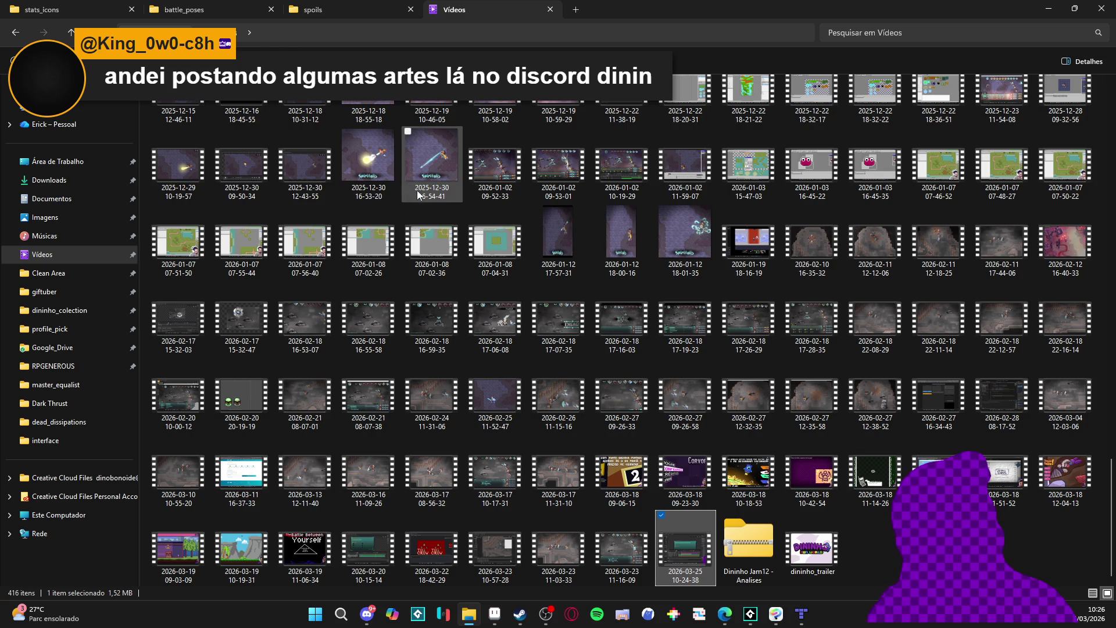
click(367, 613)
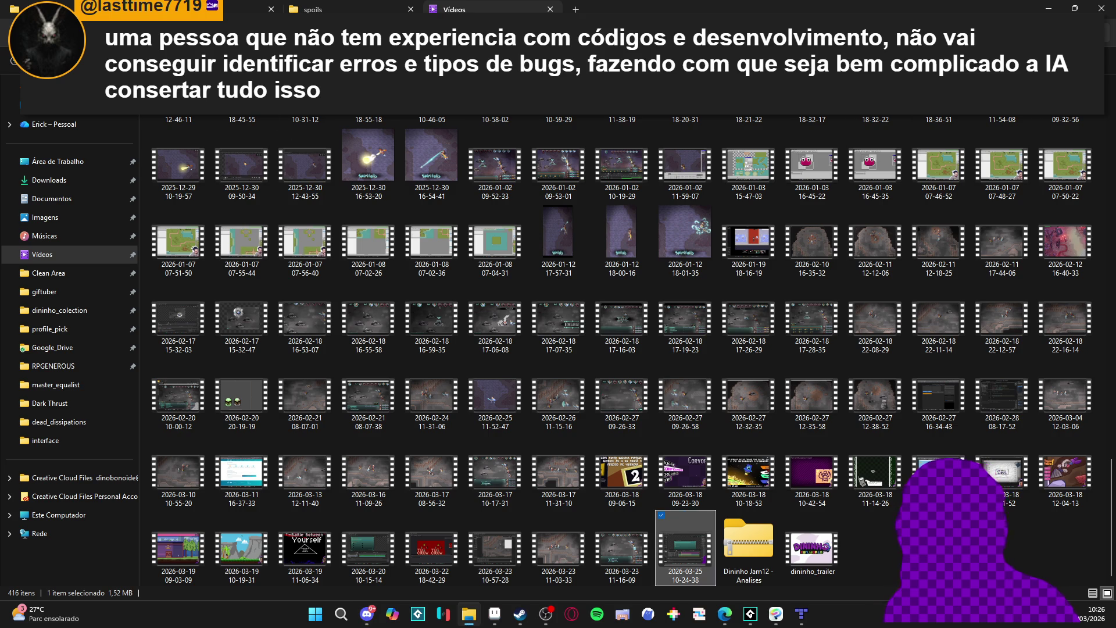
key(alt+Tab)
Create a new 682 × 398 sprite in Aseprite
click(494, 614)
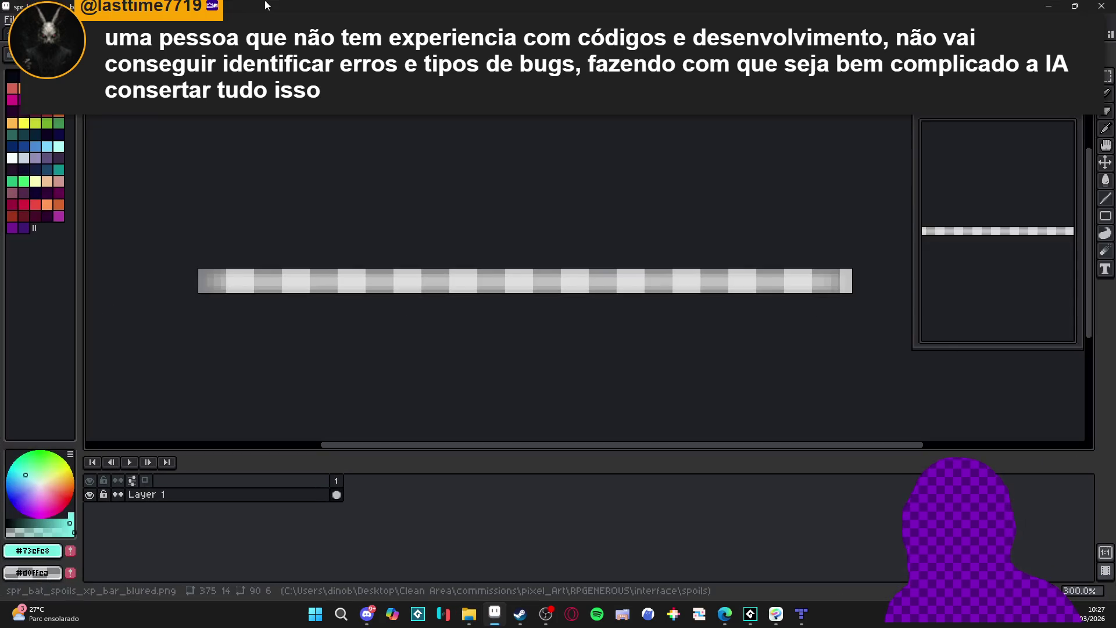
click(8, 20)
click(20, 32)
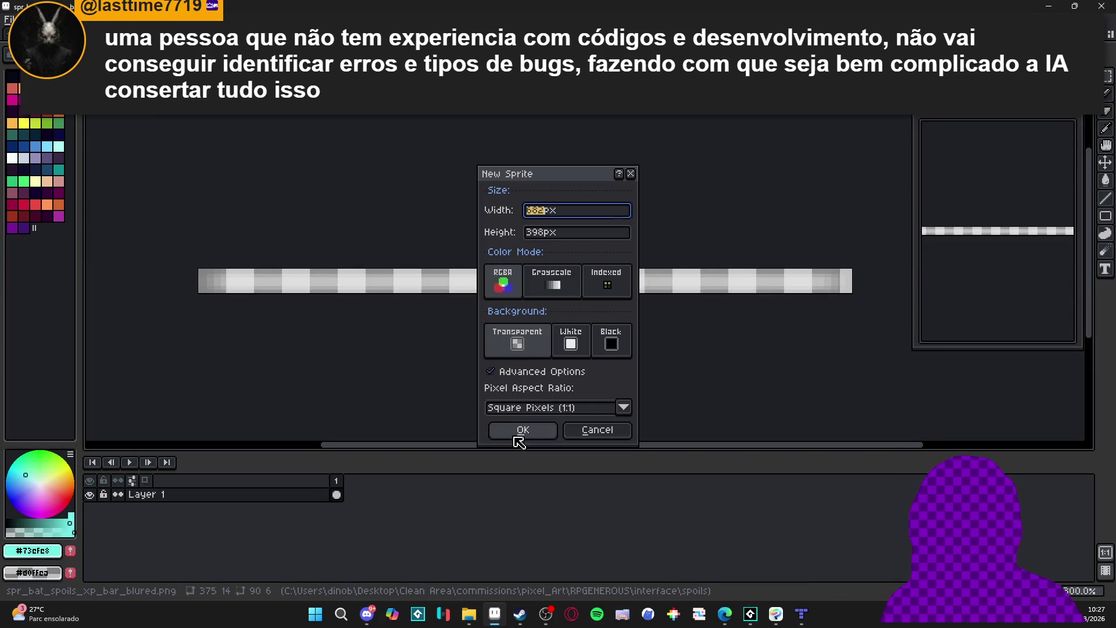
click(523, 429)
Keep Sprite-0004 open by cancelling the close prompt, and sample the face green #6bc96c
scroll(468, 217, up, 3)
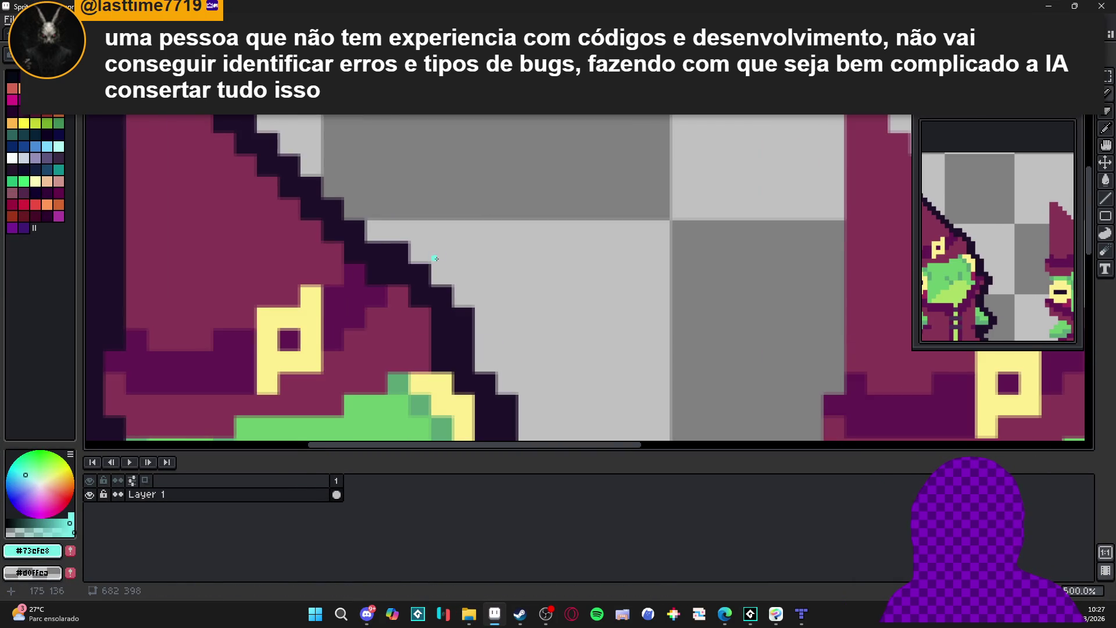
scroll(468, 218, down, 6)
click(829, 34)
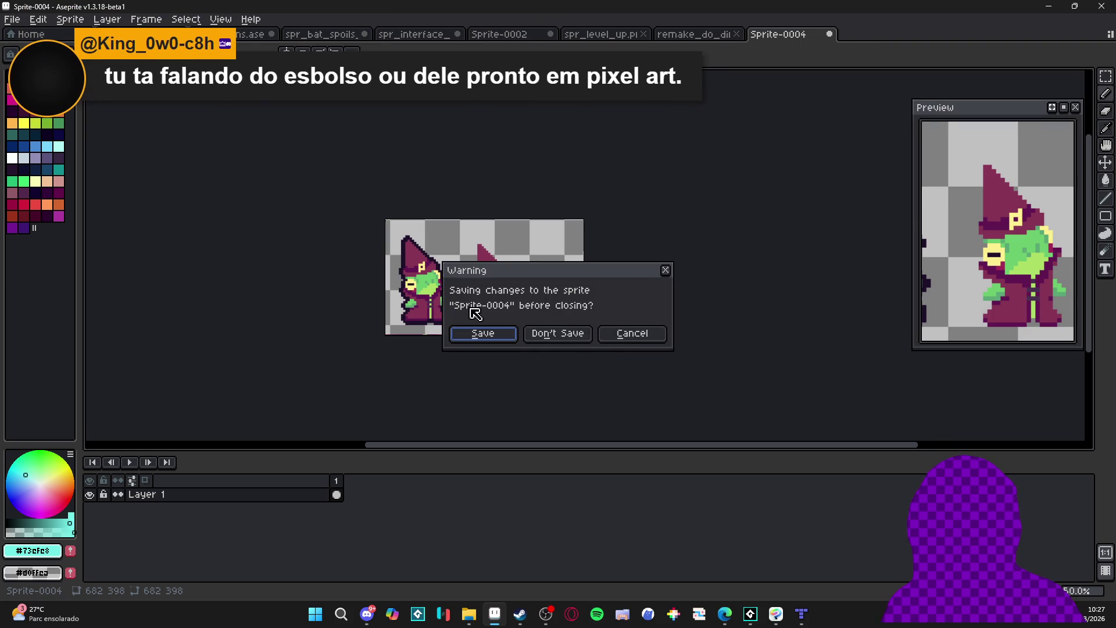
click(555, 336)
scroll(523, 224, up, 3)
scroll(598, 172, up, 3)
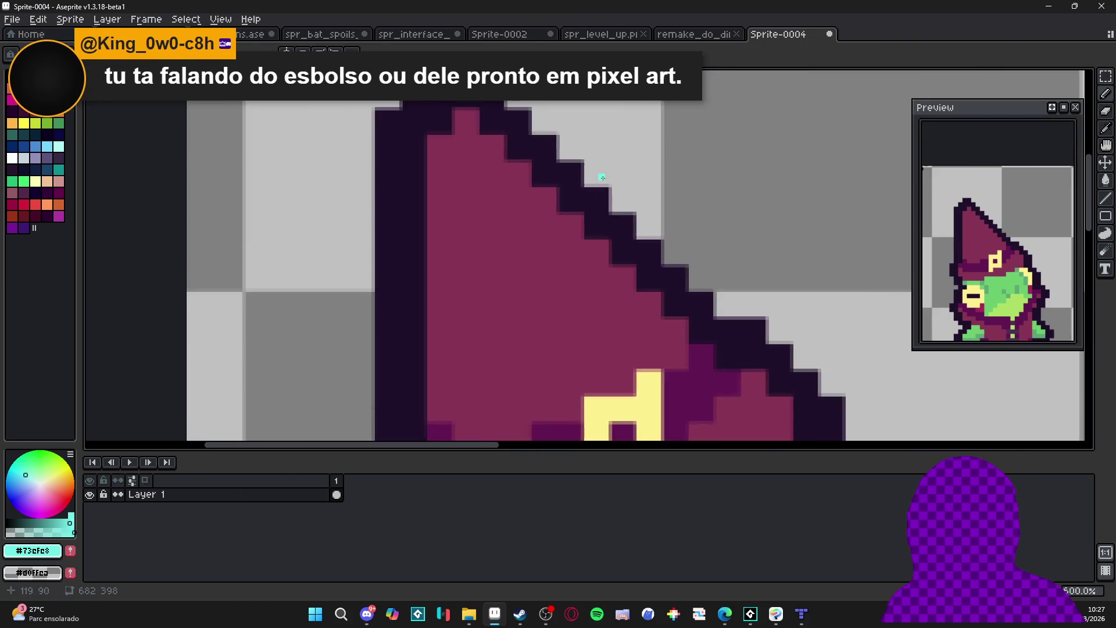
scroll(615, 197, down, 5)
click(830, 35)
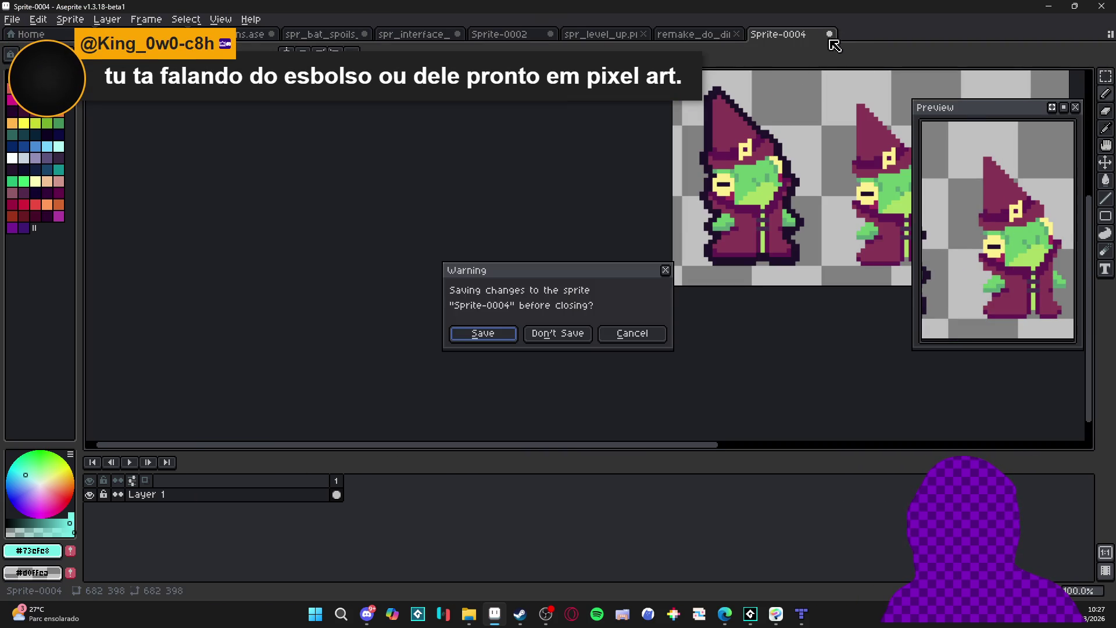
click(662, 331)
scroll(563, 229, up, 4)
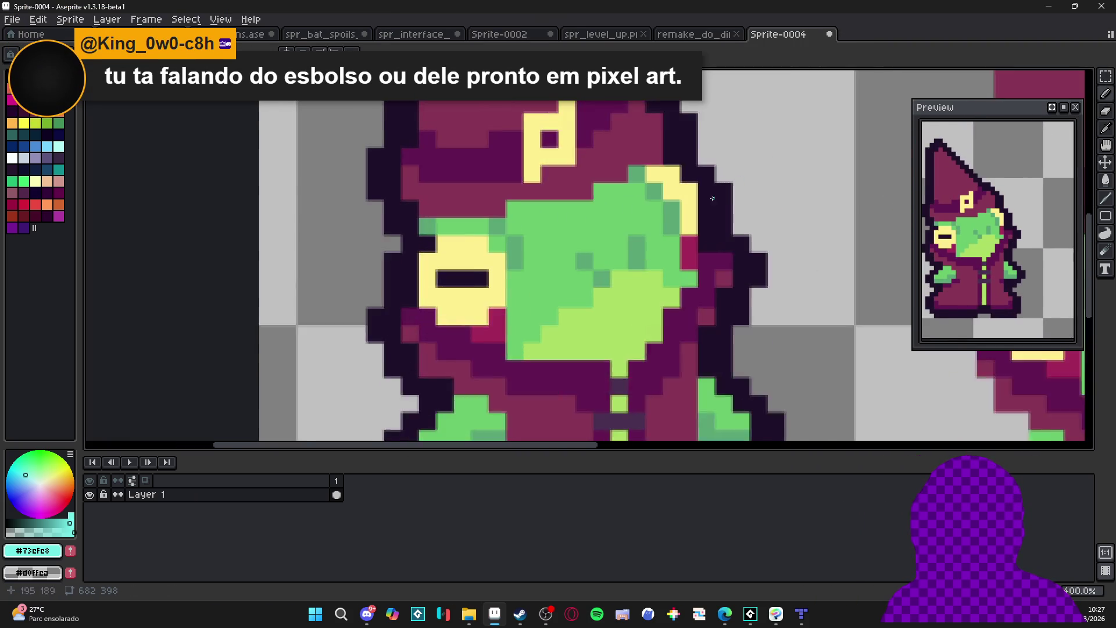
alt+click(556, 228)
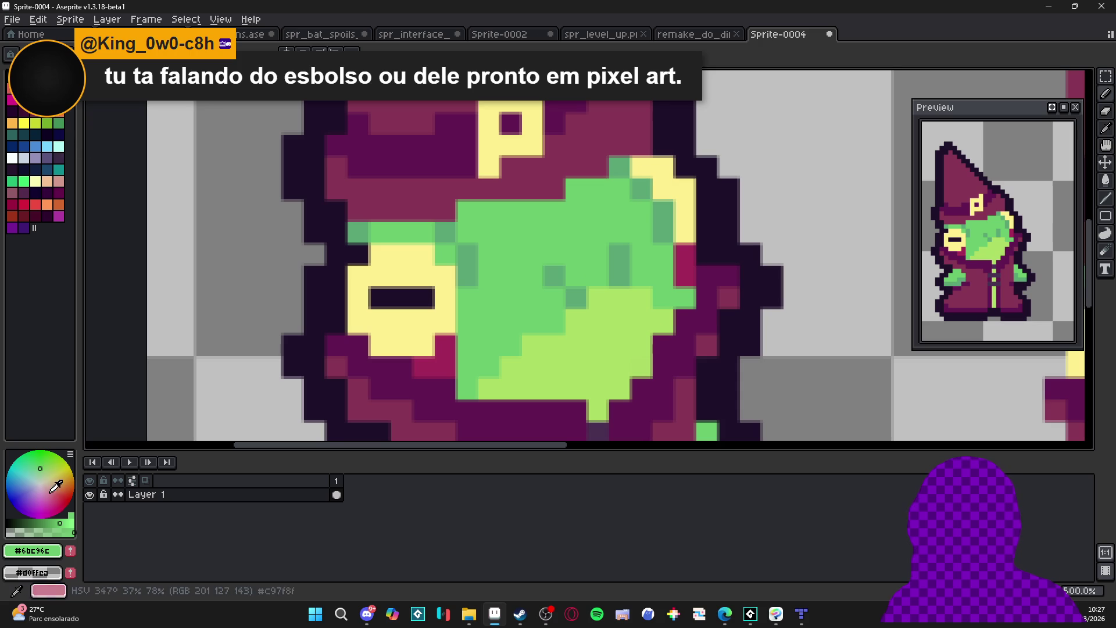
Pick a brighter yellow-green and dab it onto the character's face
click(45, 473)
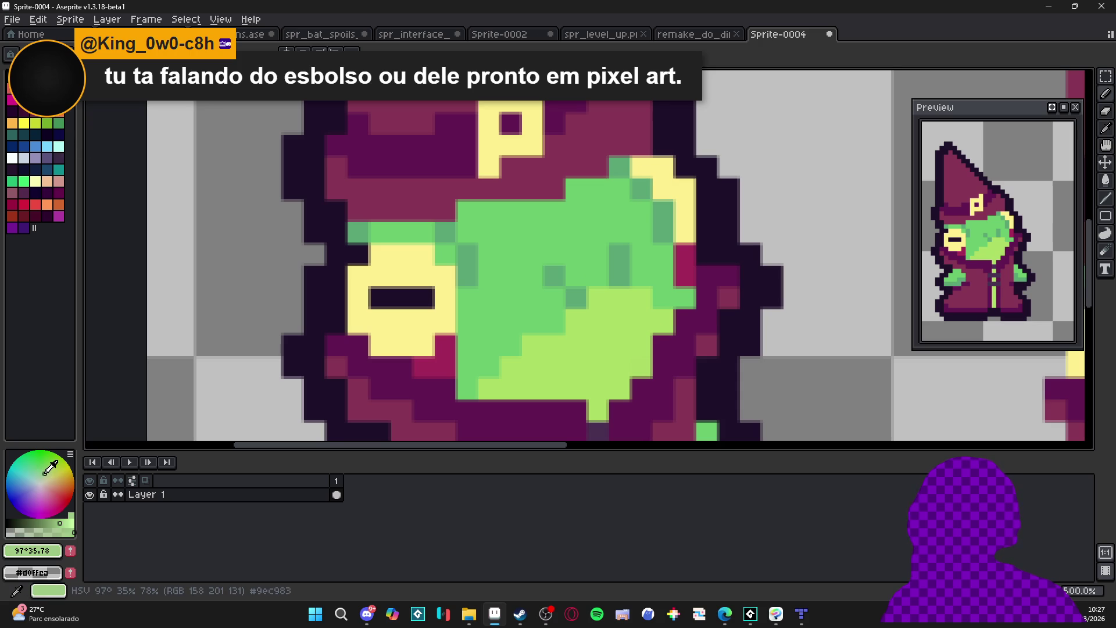
click(61, 522)
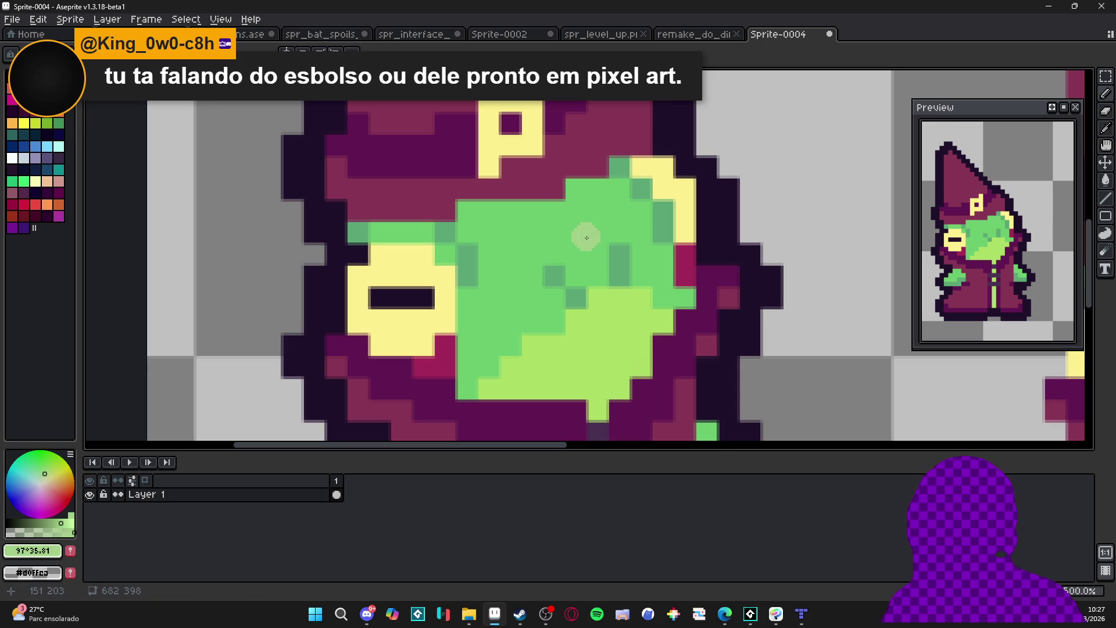
click(69, 522)
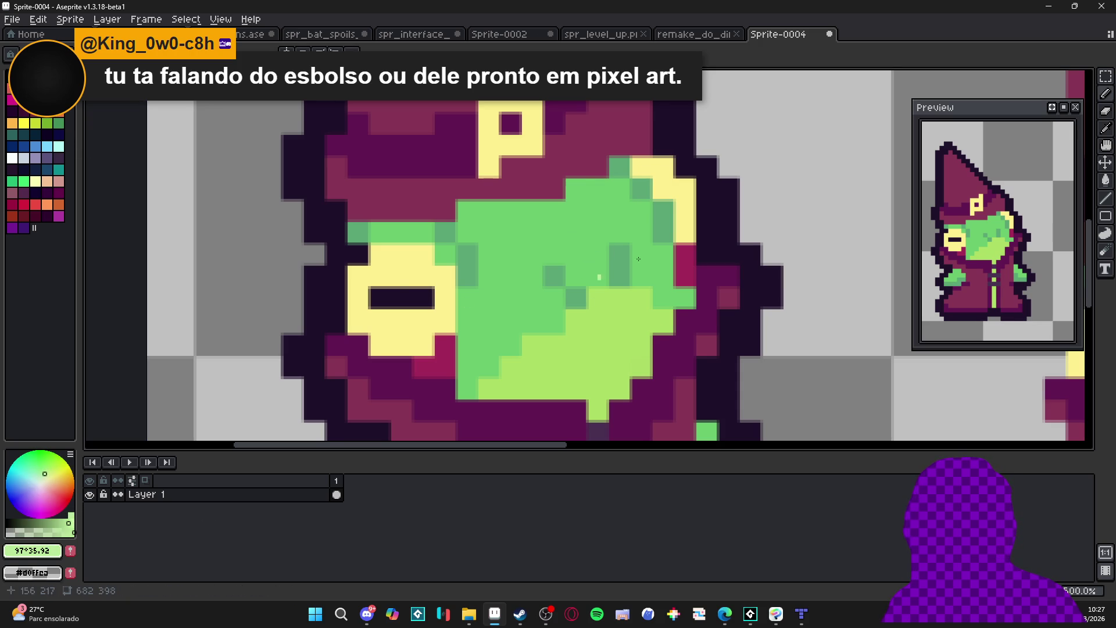
scroll(565, 236, down, 1)
click(565, 236)
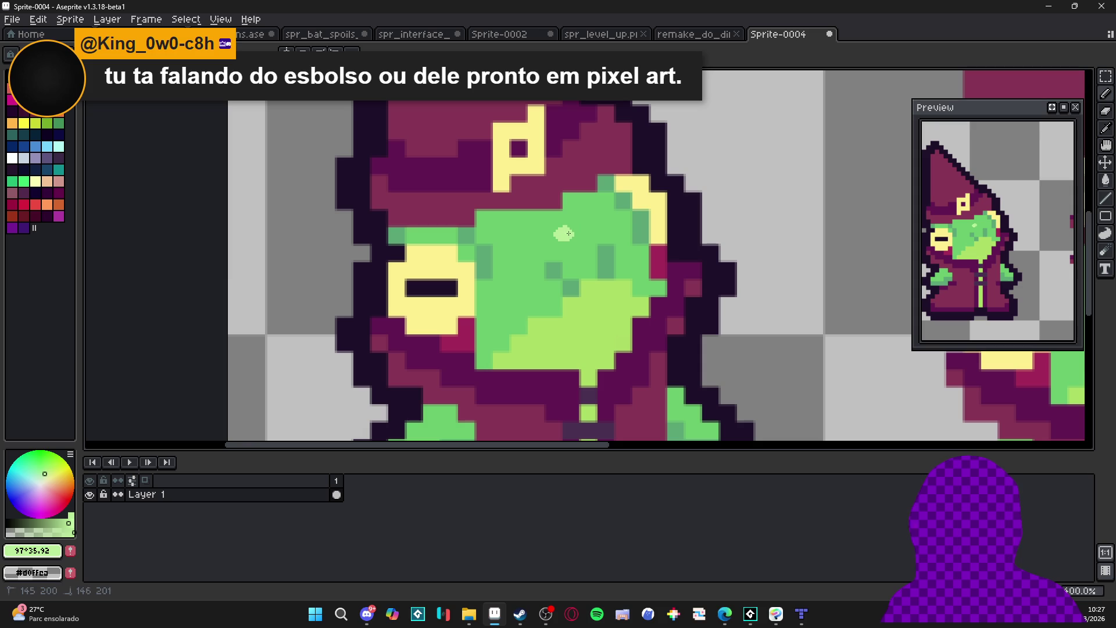
scroll(567, 239, down, 1)
scroll(568, 250, down, 1)
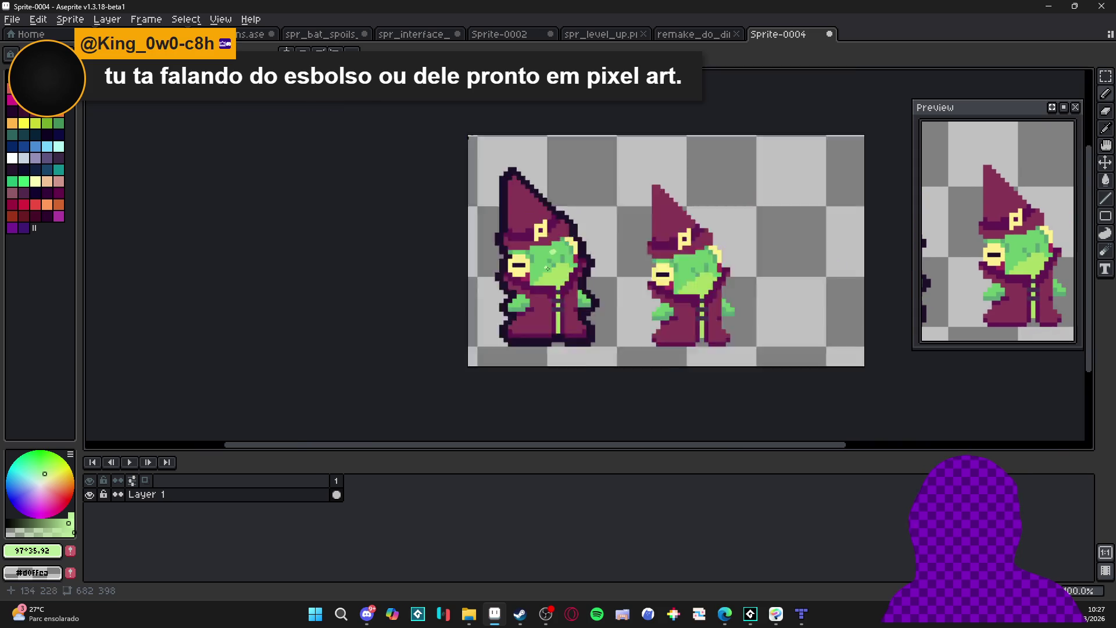
scroll(491, 279, up, 2)
Paint light-green highlights on both characters' faces, undoing stray strokes
key(ctrl+z)
mouse_move(492, 279)
mouse_down()
mouse_move(472, 282)
mouse_move(483, 292)
mouse_up()
scroll(533, 246, down, 5)
scroll(533, 231, up, 5)
scroll(520, 223, down, 1)
scroll(520, 223, down, 1)
scroll(629, 236, up, 1)
key(ctrl+z)
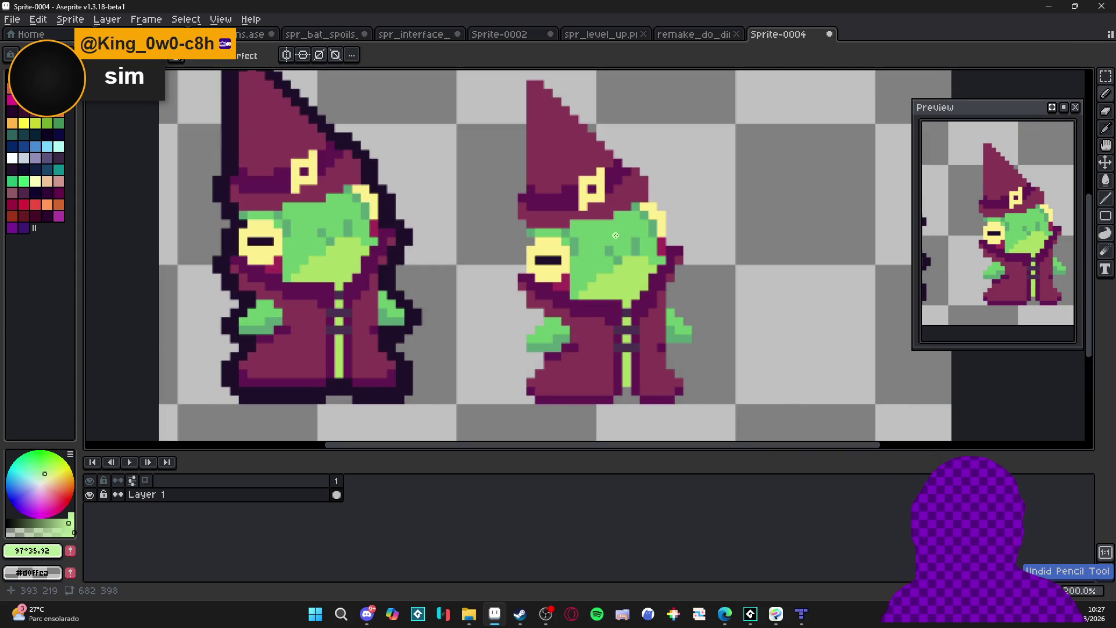
mouse_move(624, 229)
mouse_down()
mouse_move(604, 230)
mouse_move(614, 231)
mouse_up()
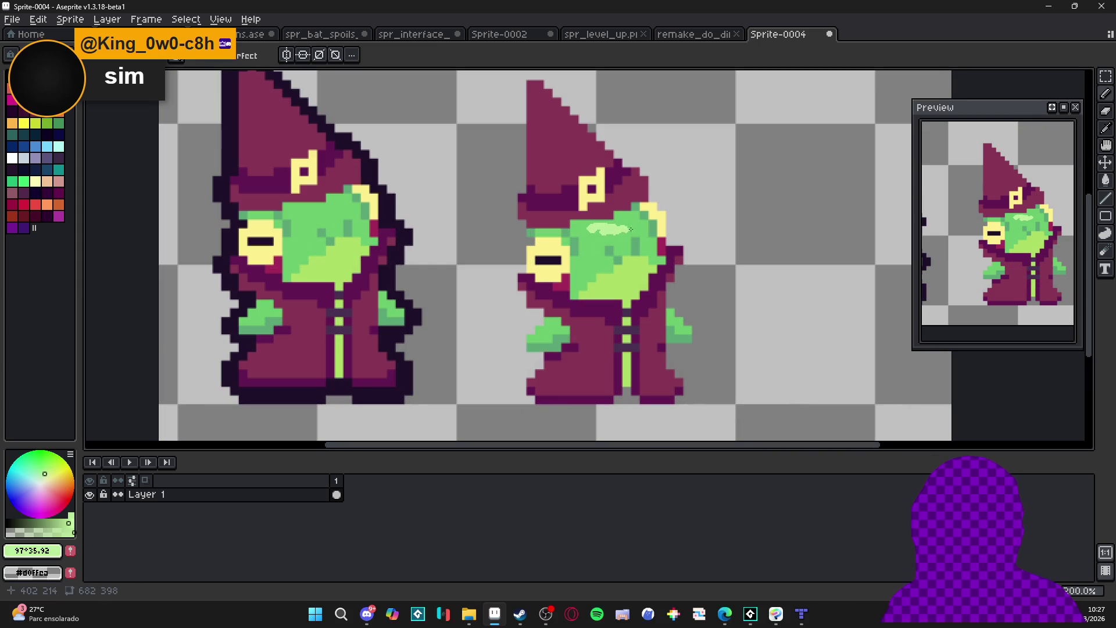
scroll(604, 230, down, 1)
key(ctrl)
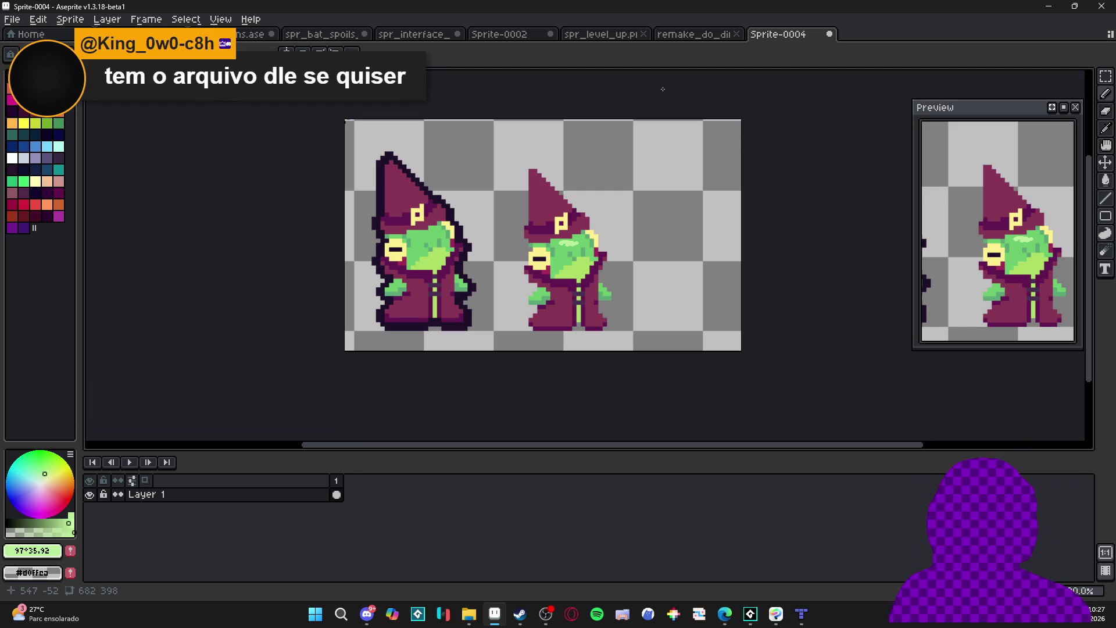
Recolour the left hand's dark pixels to light green #6bc96c
scroll(395, 288, up, 4)
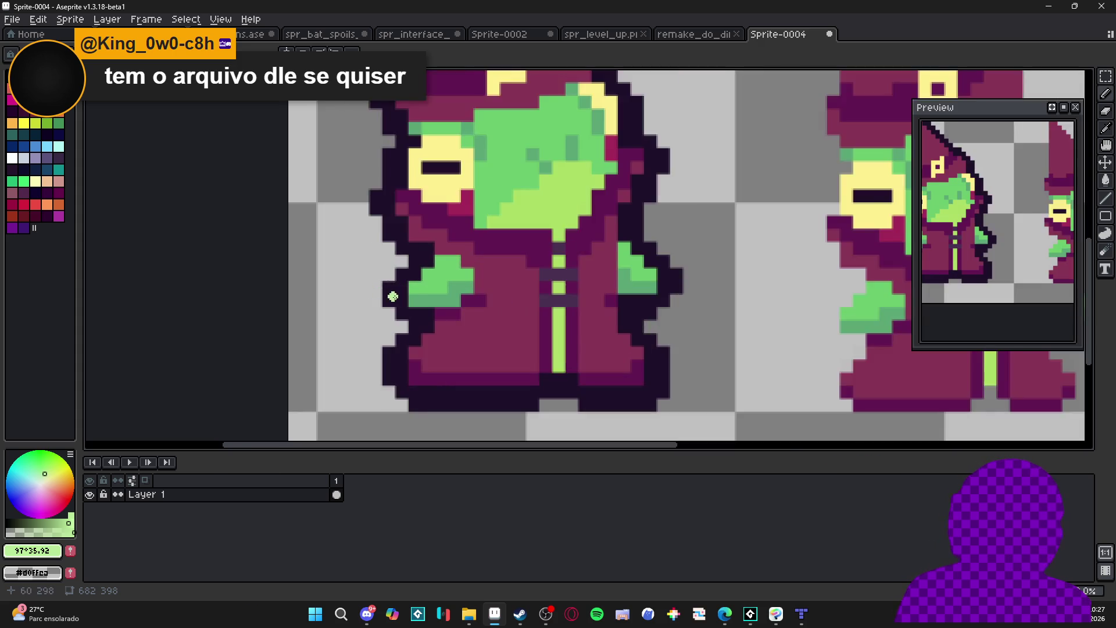
key(g)
alt+click(455, 300)
click(455, 300)
key(ctrl+z)
key(b)
scroll(453, 261, up, 2)
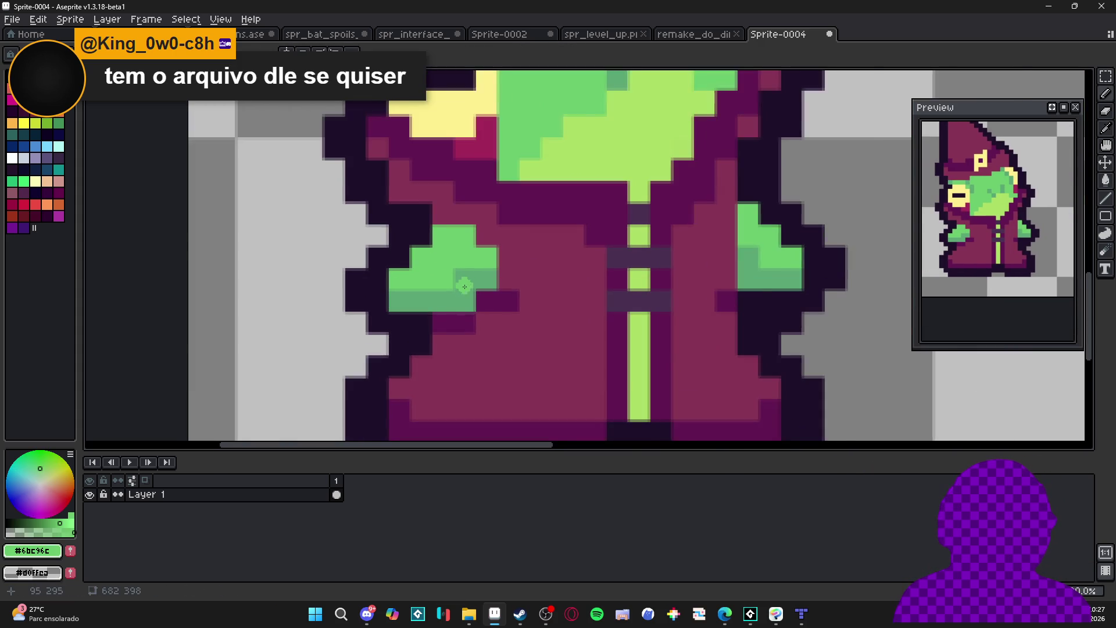
mouse_move(471, 254)
mouse_down()
mouse_move(464, 293)
mouse_move(377, 314)
mouse_move(462, 307)
mouse_move(439, 304)
mouse_up()
alt+click(462, 302)
Try darker green on the right hand's lower strip, then undo the stroke
scroll(440, 303, down, 1)
scroll(439, 303, down, 1)
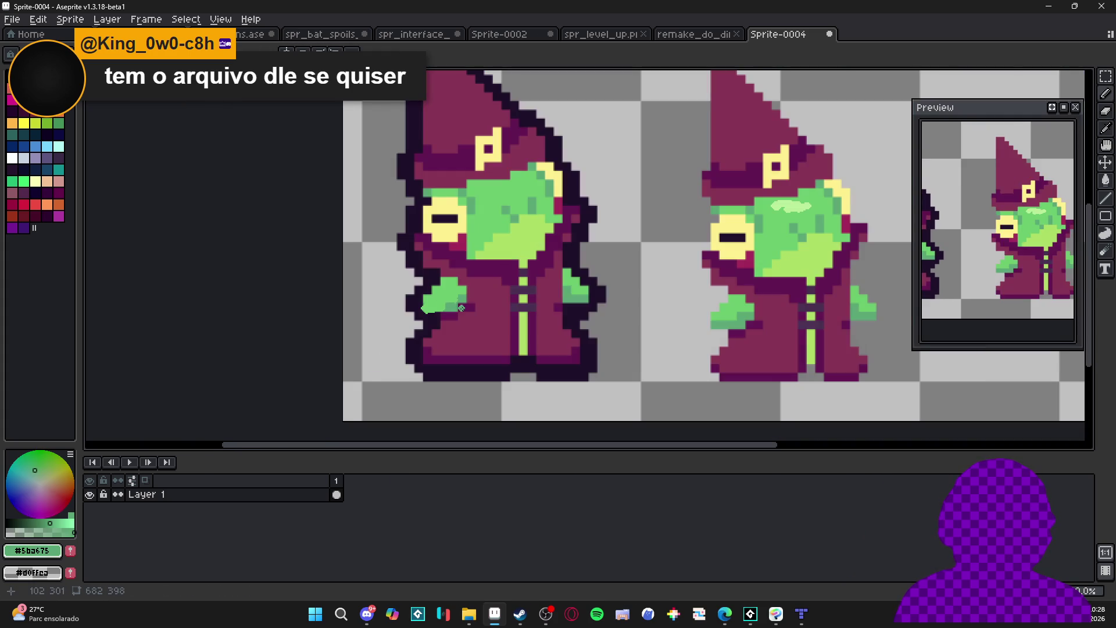
scroll(459, 314, up, 1)
scroll(464, 318, down, 1)
scroll(701, 292, up, 1)
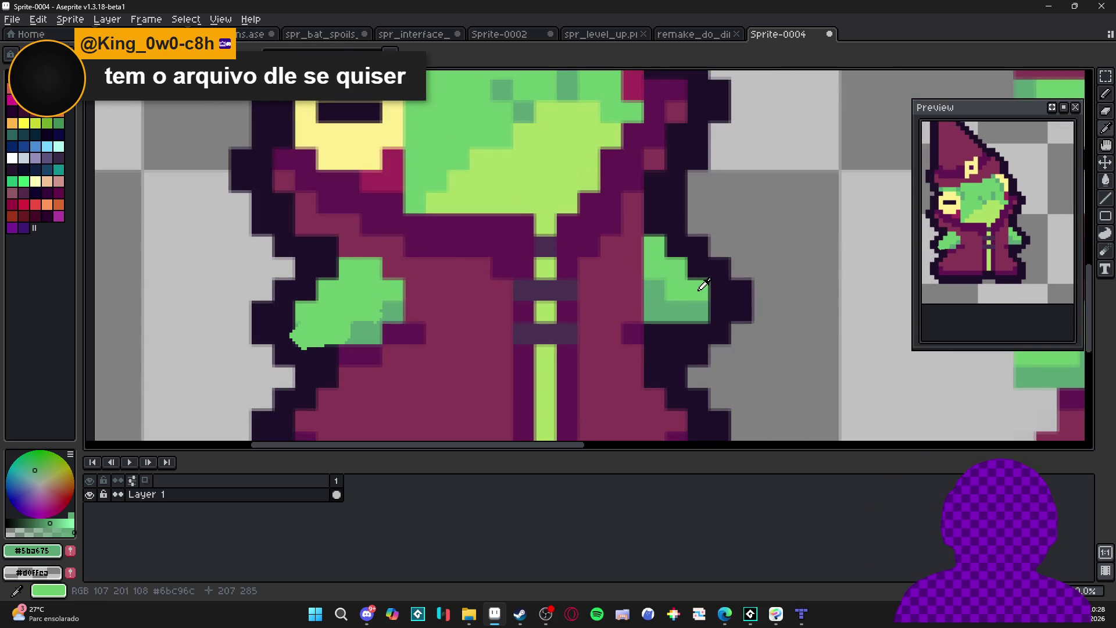
click(698, 291)
mouse_move(701, 293)
mouse_down()
mouse_move(681, 294)
mouse_move(679, 267)
mouse_move(662, 265)
mouse_move(656, 244)
mouse_move(648, 279)
mouse_move(654, 239)
mouse_move(645, 247)
mouse_up()
key(ctrl+z)
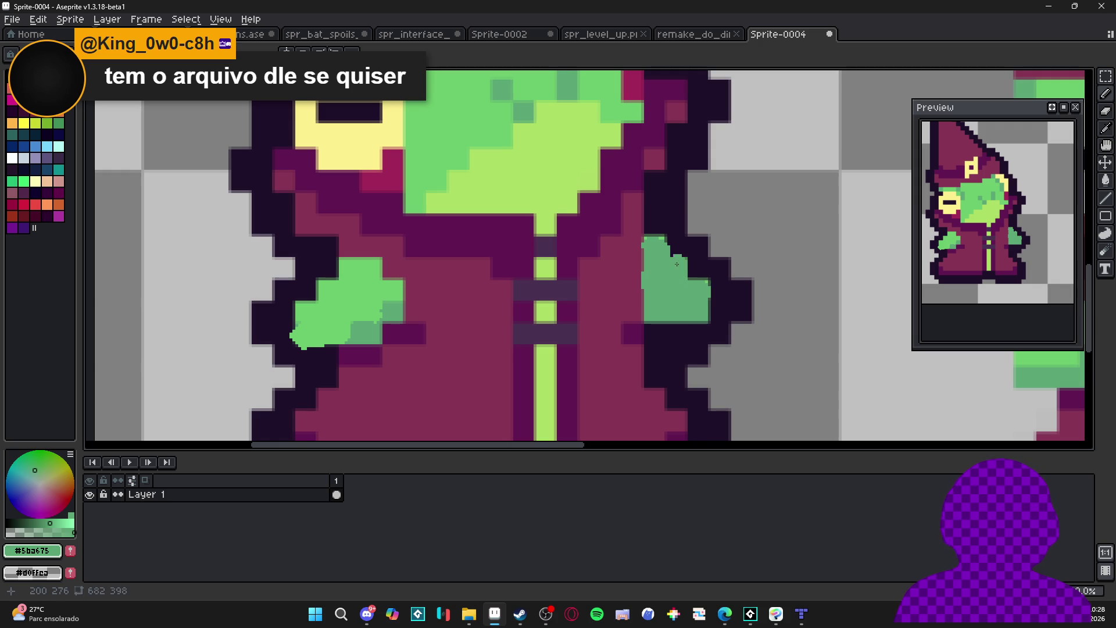
Sample #873555 and then the dark plum #611851 from the sprite
alt+click(631, 255)
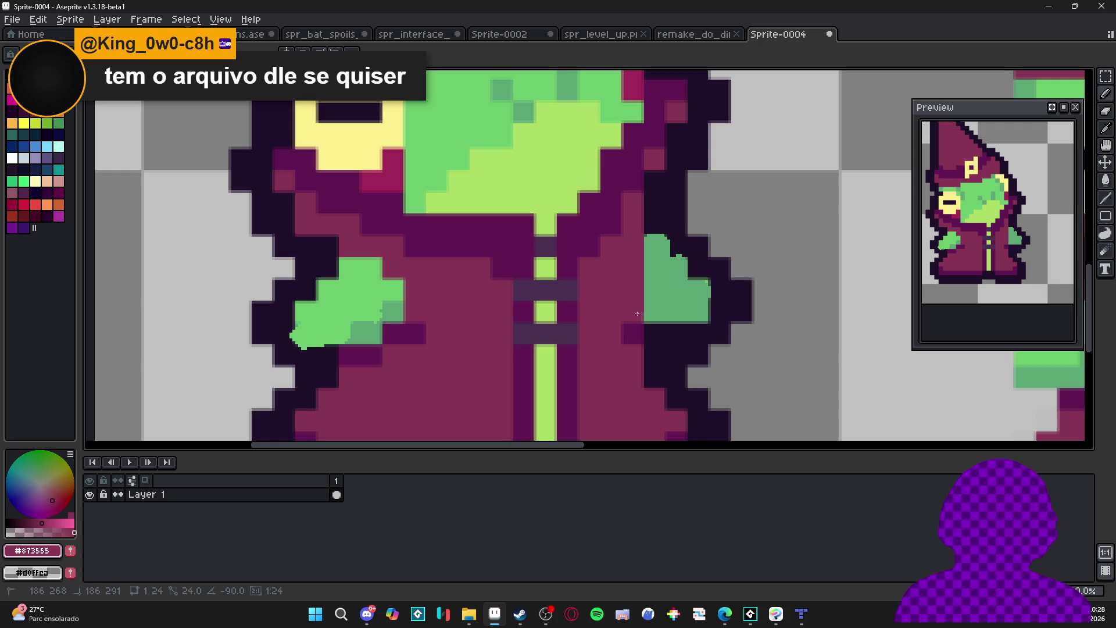
scroll(650, 325, down, 4)
scroll(548, 320, right, 1)
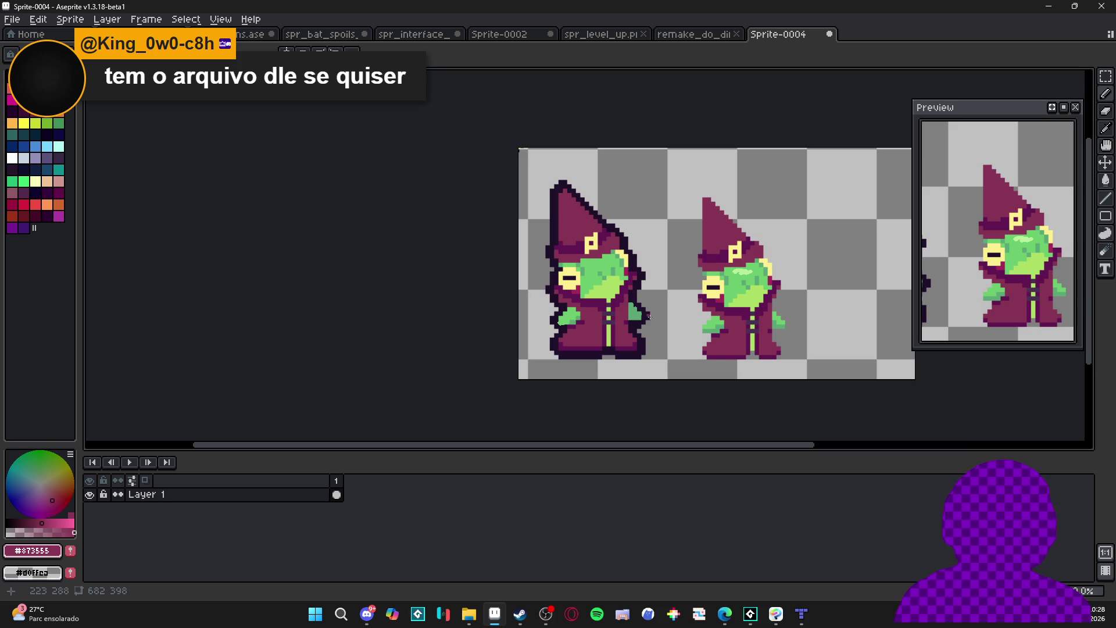
scroll(595, 332, up, 3)
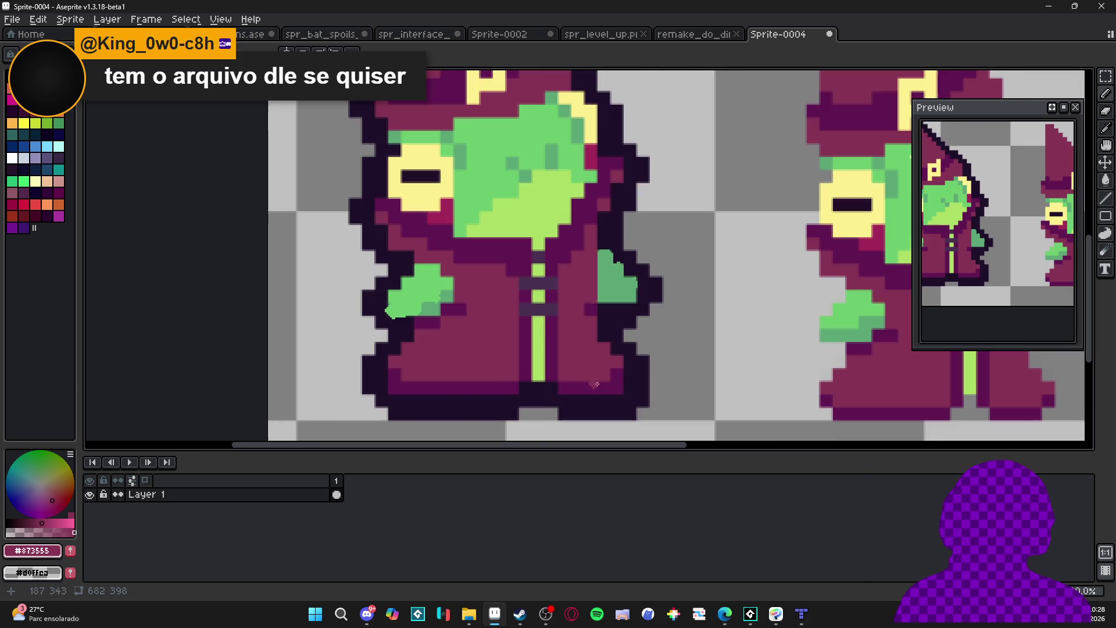
alt+click(582, 364)
scroll(574, 343, down, 1)
scroll(488, 334, left, 1)
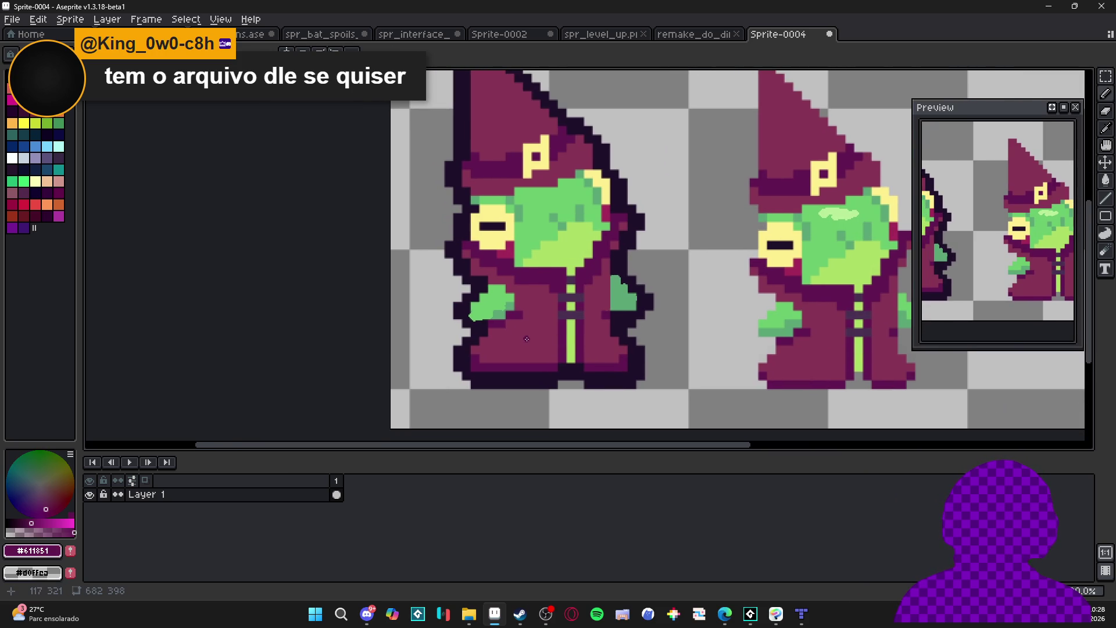
scroll(525, 339, down, 2)
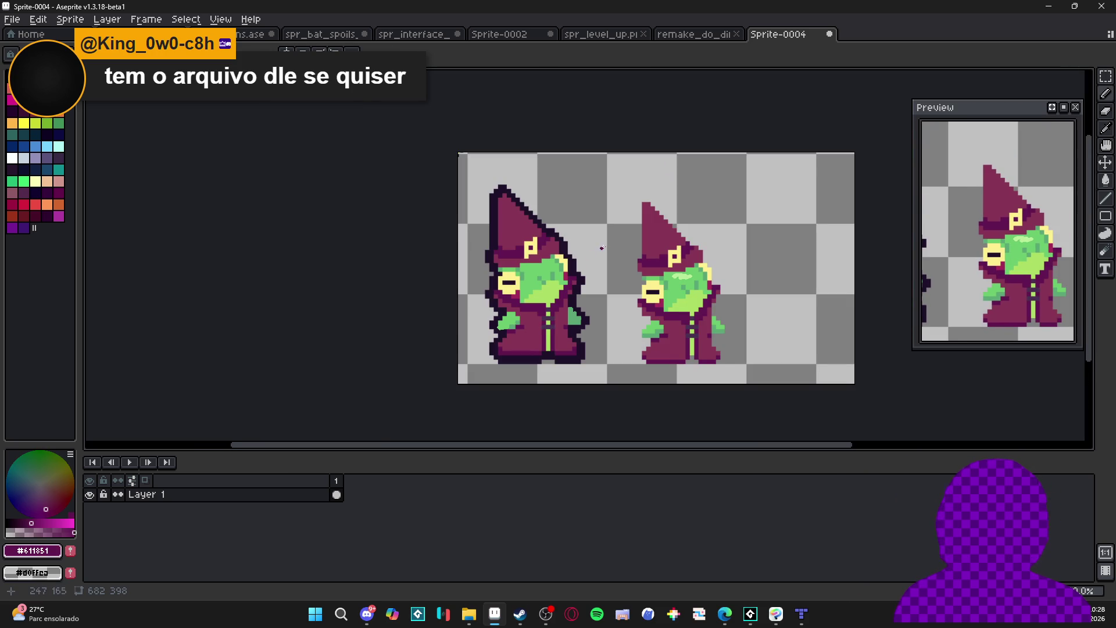
click(829, 34)
Discard Sprite-0004's changes and look over the level-up and Sprite-0002 documents
click(581, 336)
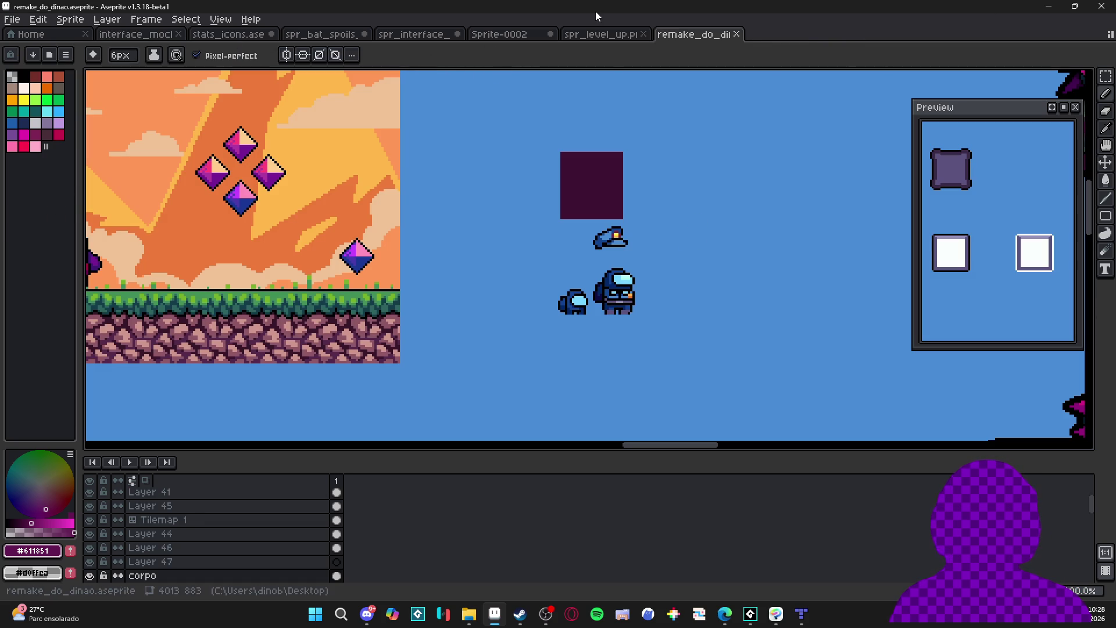
click(588, 35)
click(510, 35)
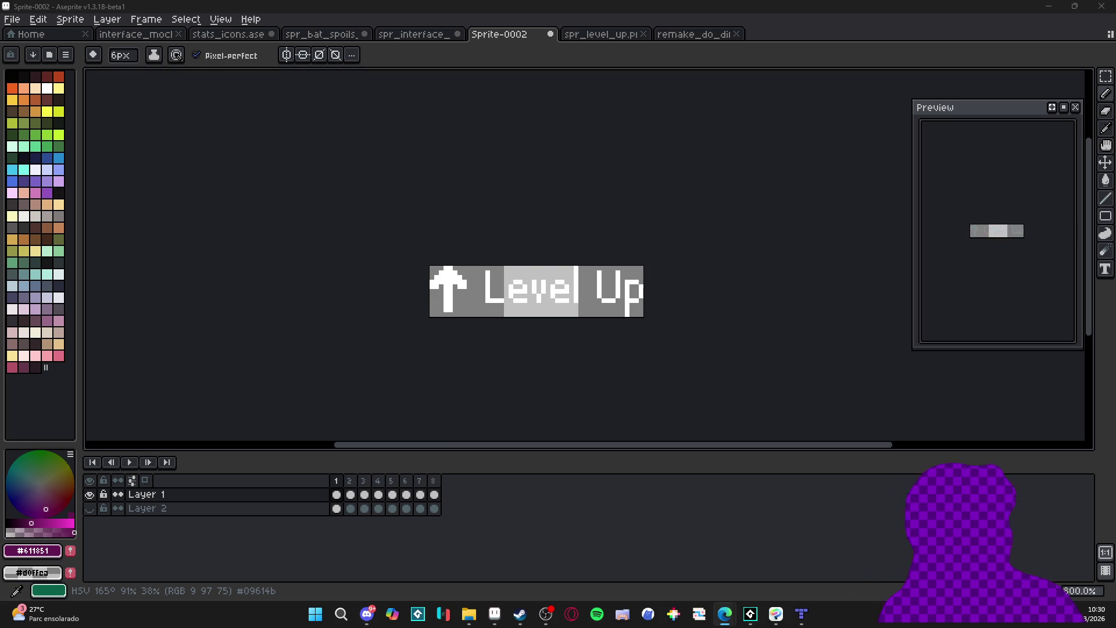
In File Explorer, go to Área de Trabalho and open the RPGENEROUS folder
click(469, 613)
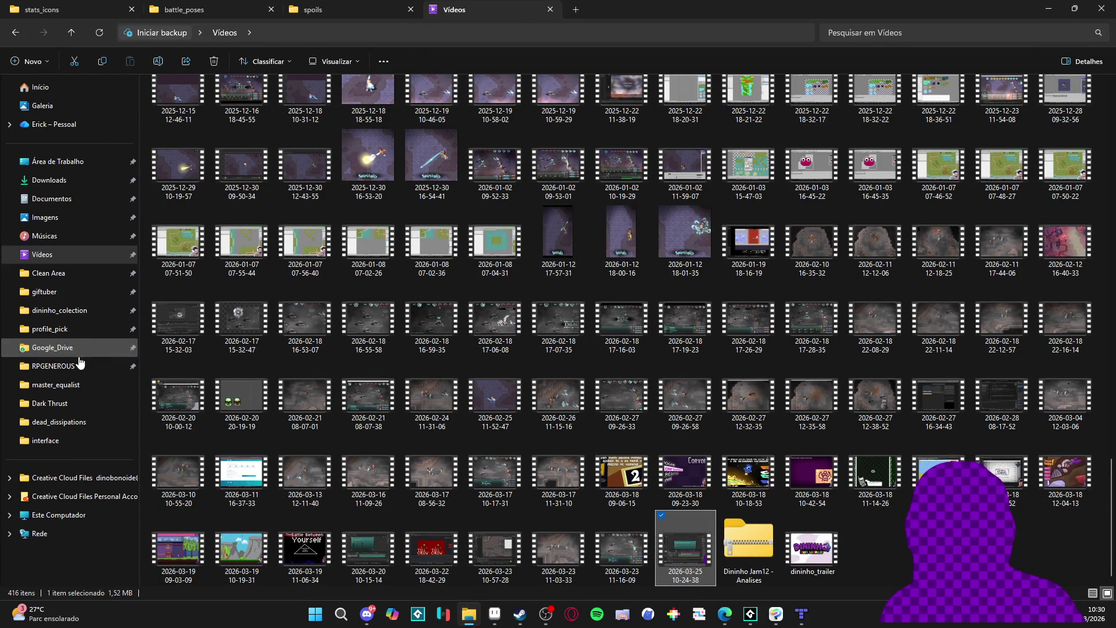
click(103, 254)
click(82, 162)
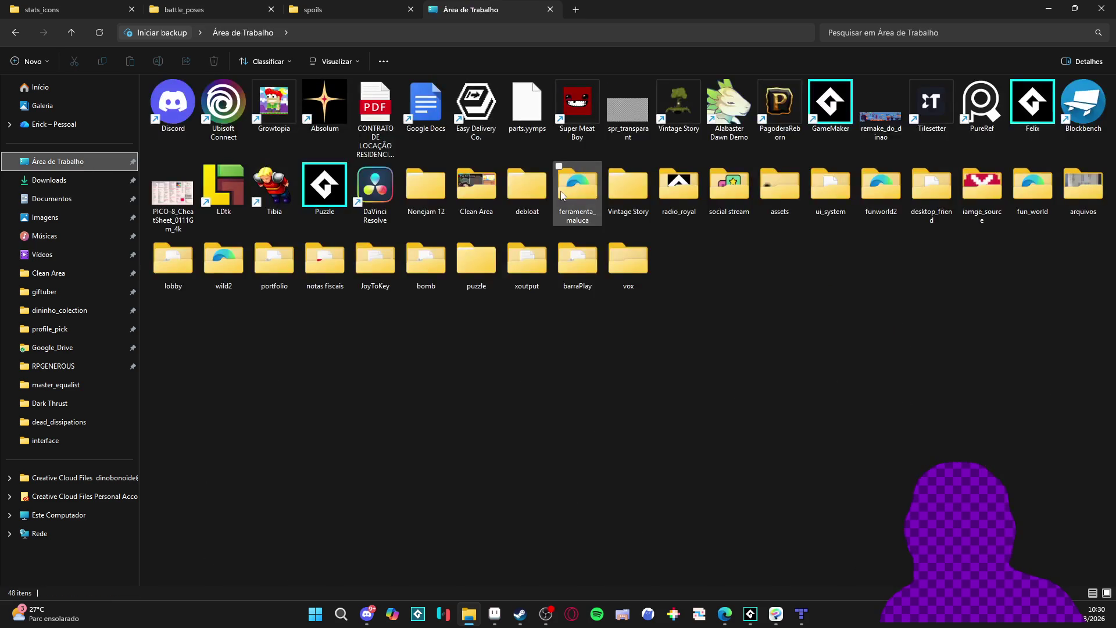
click(93, 368)
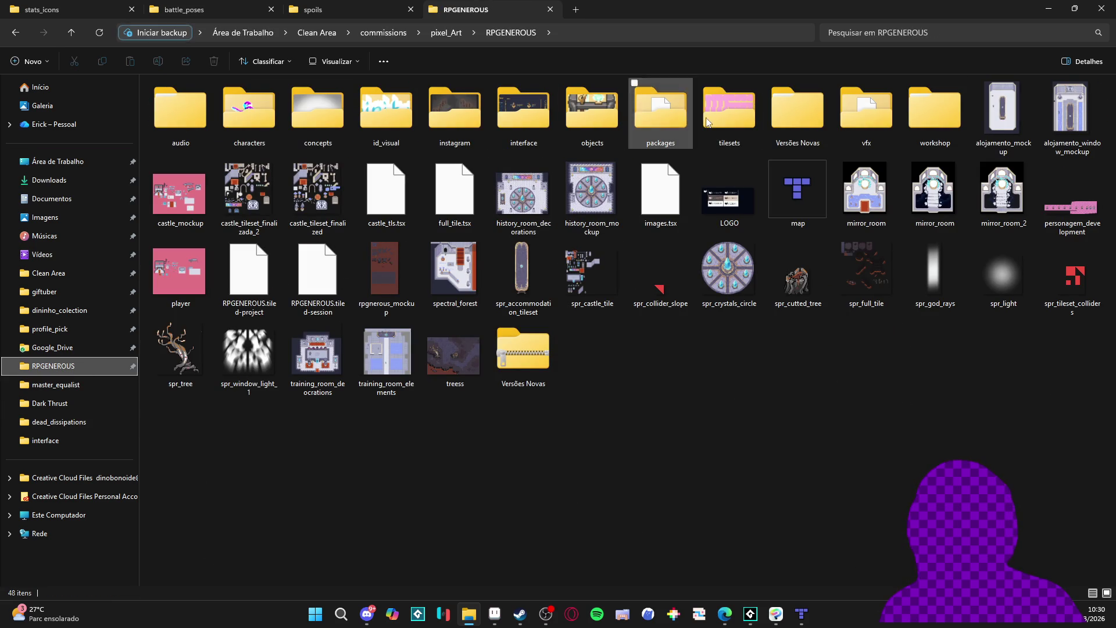
Create a 'Dragon Assault' folder in vfx > character_spells > zeh
double_click(850, 124)
double_click(271, 129)
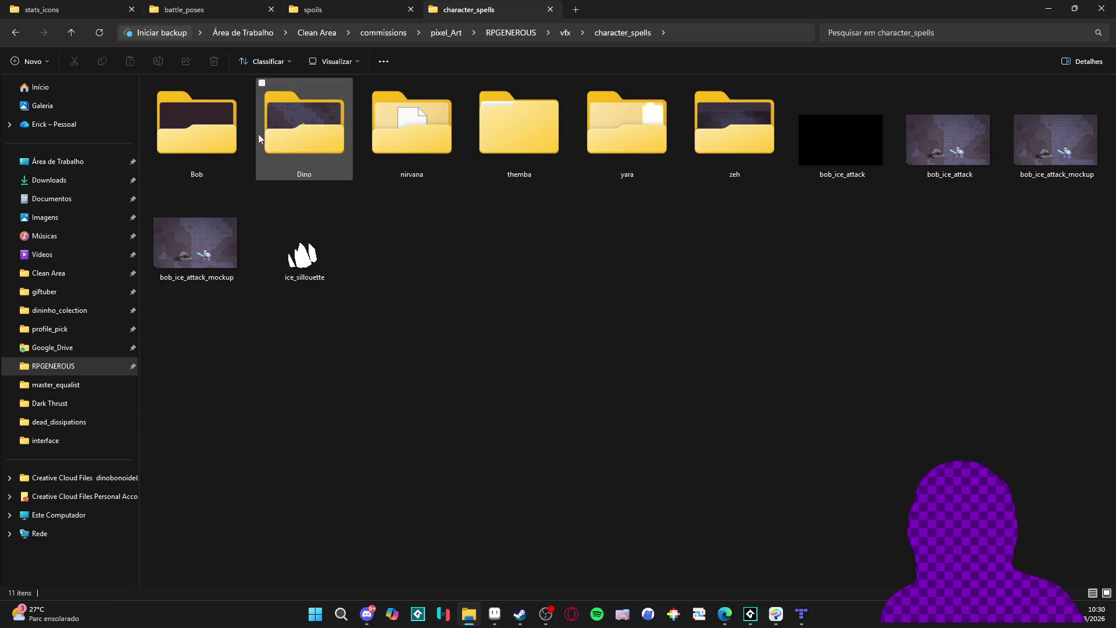
double_click(724, 137)
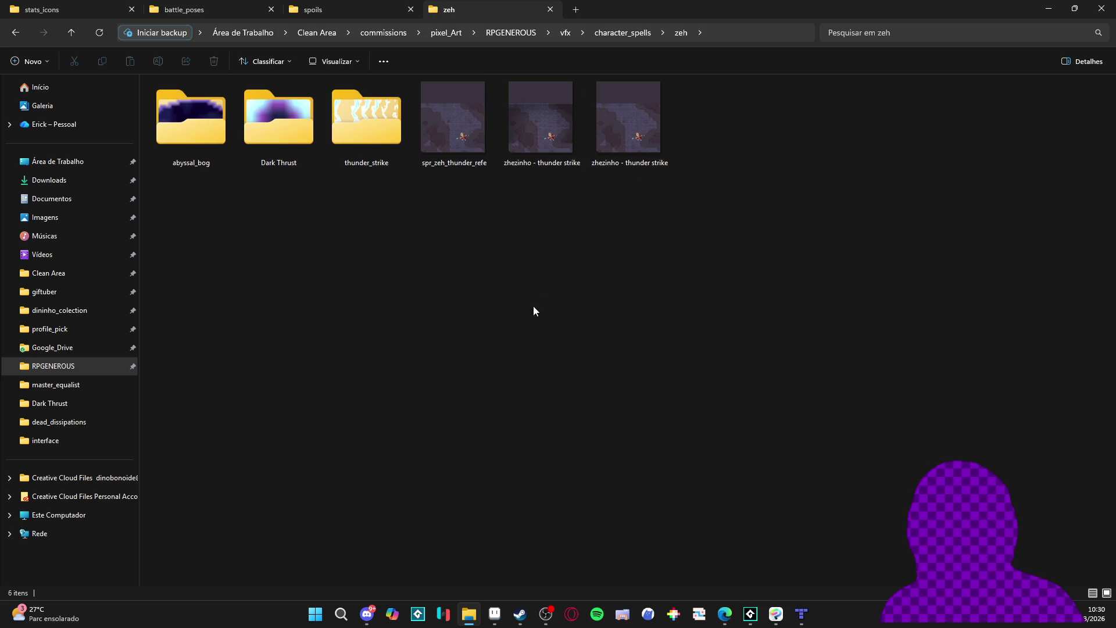
right_click(516, 296)
mouse_move(640, 479)
click(735, 481)
text(Dra)
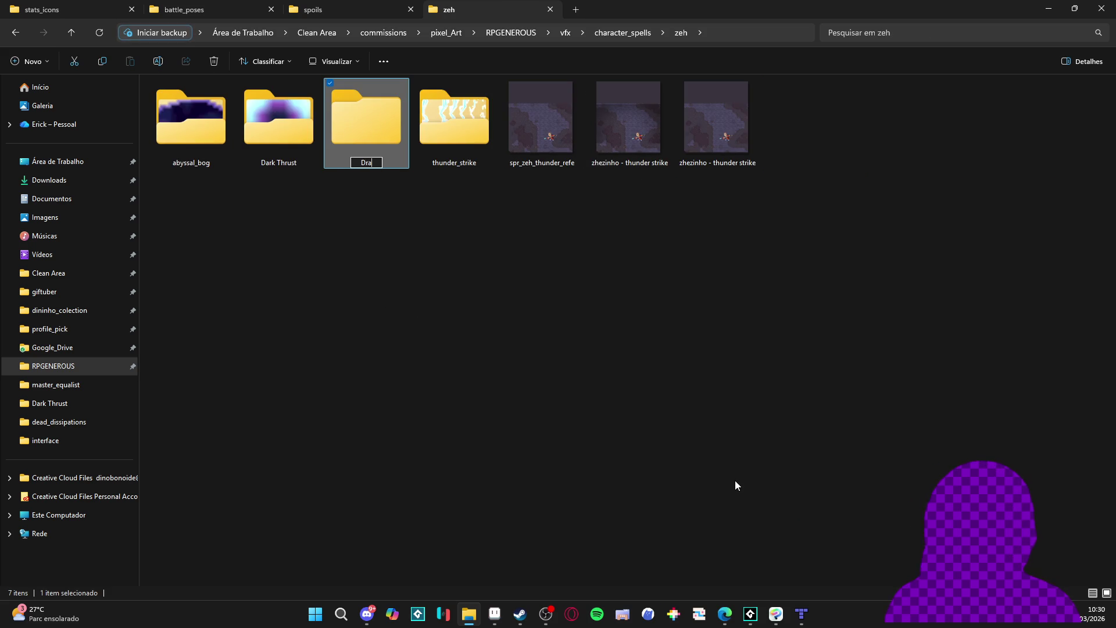
text(gon Assault)
key(Return)
Preview the thunder_strike gif and spritesheet, then return to the zeh folder
double_click(424, 141)
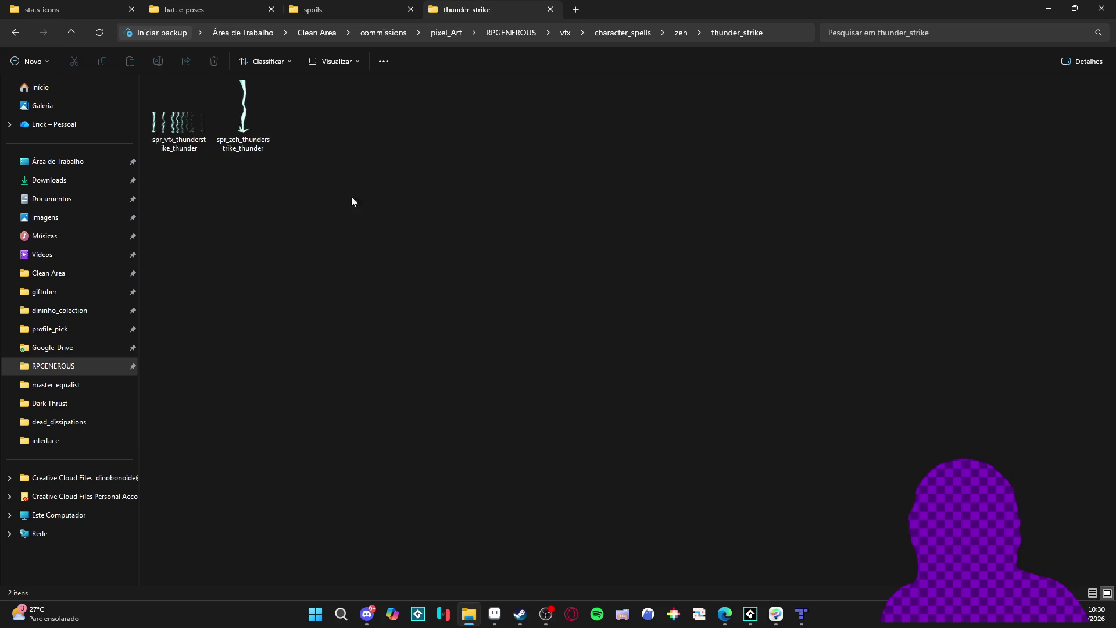
double_click(238, 123)
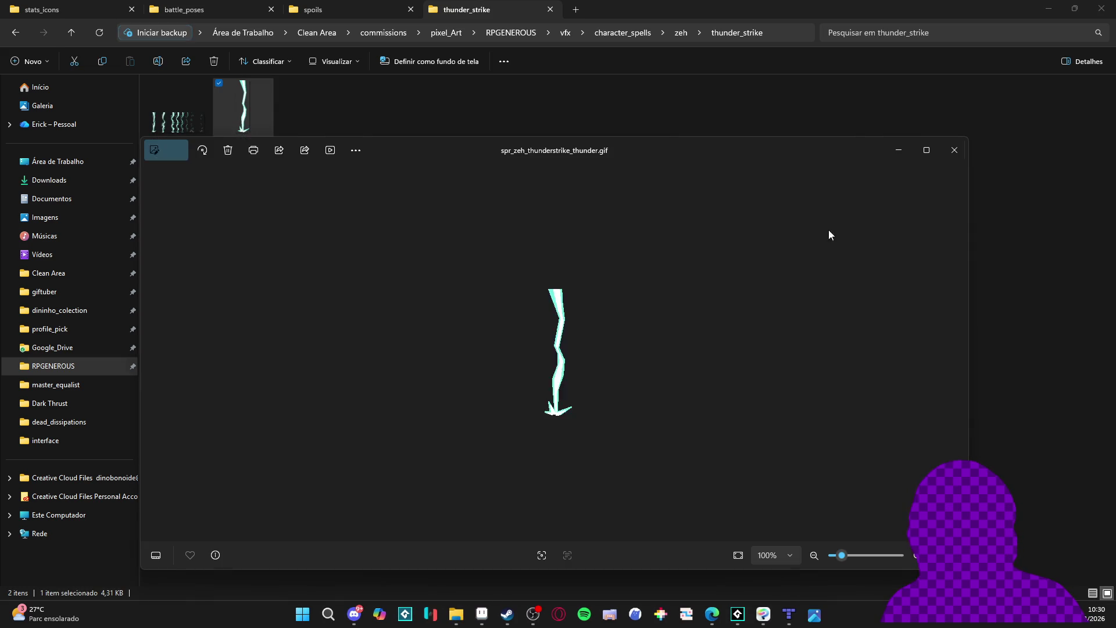
click(953, 152)
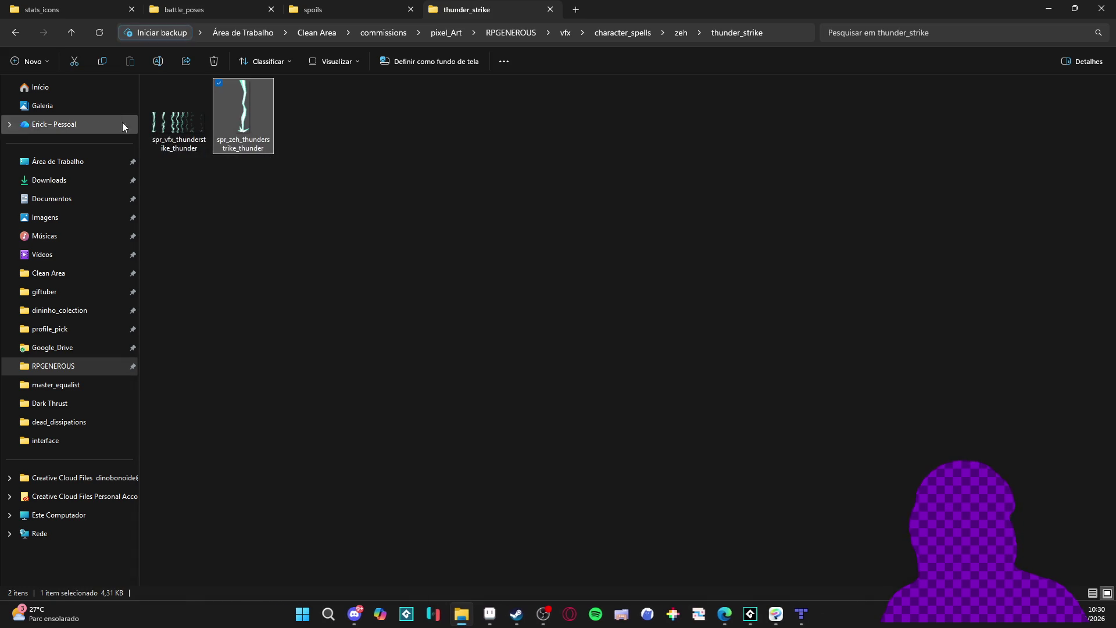
key(alt+Left)
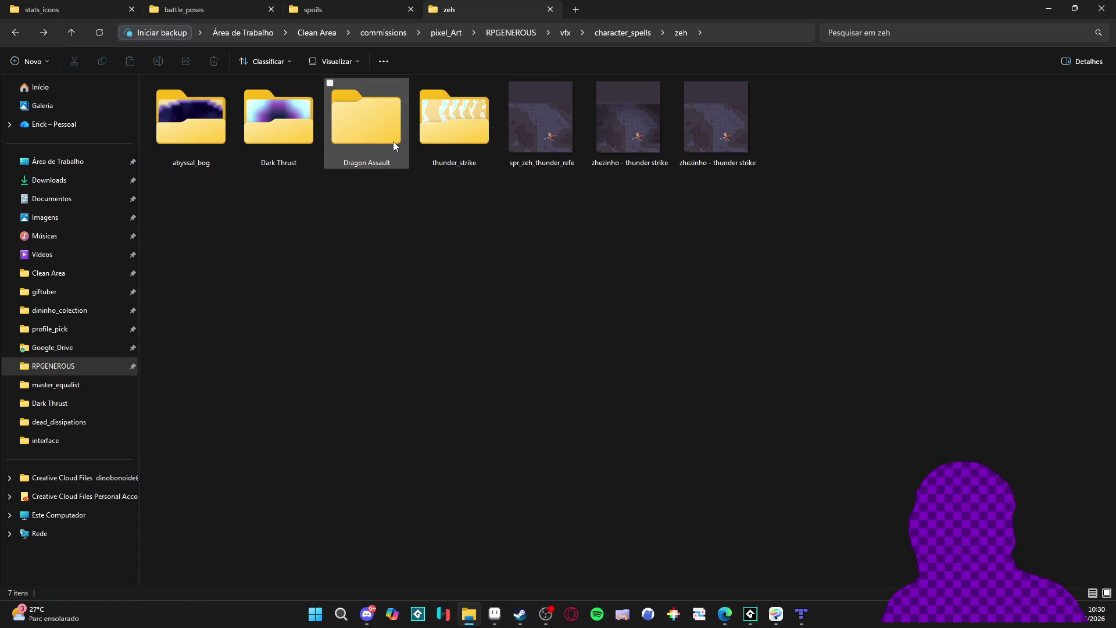
double_click(380, 158)
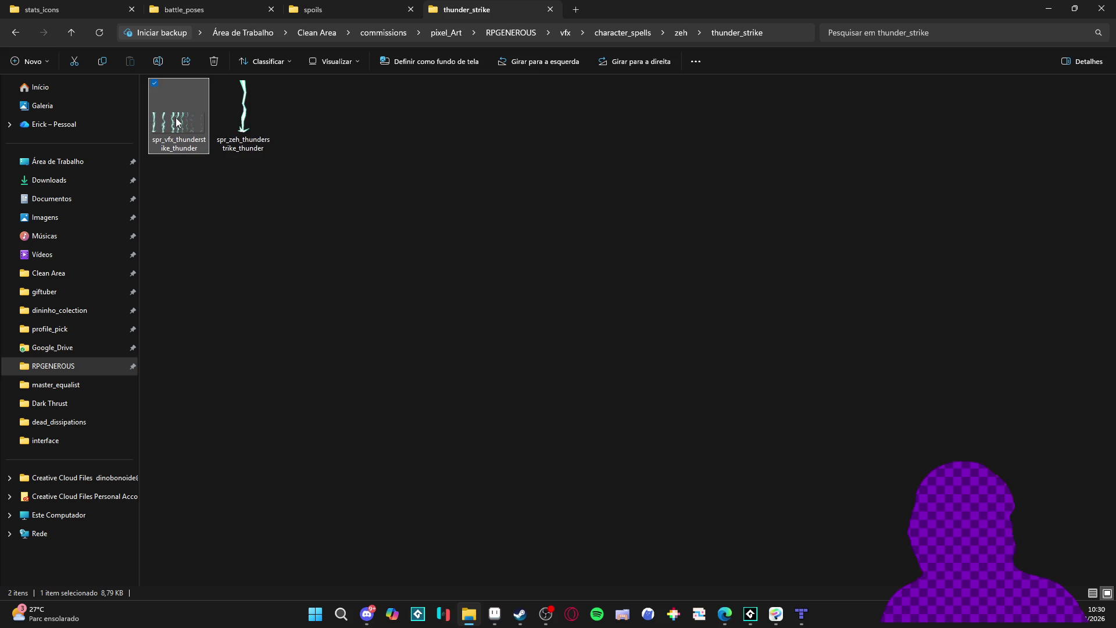
key(Return)
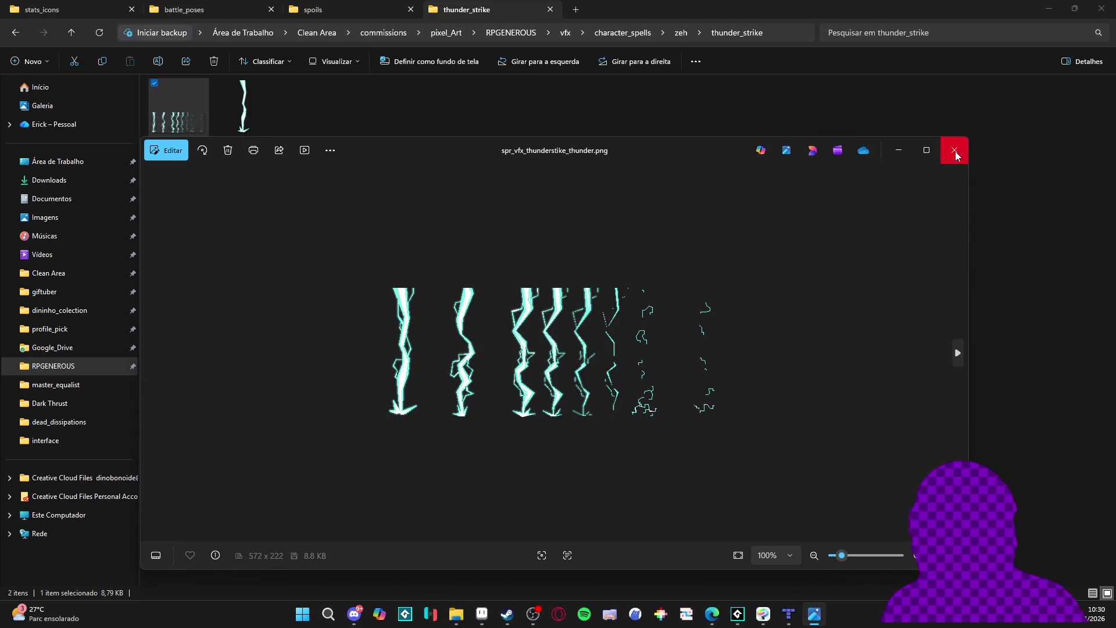
click(954, 151)
click(18, 33)
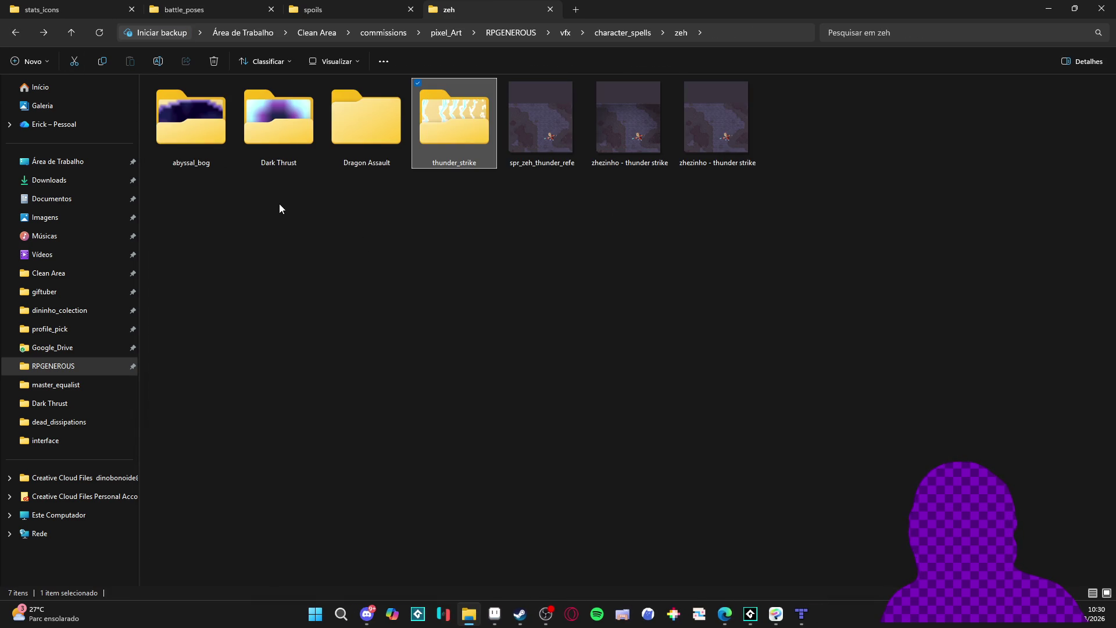
Paste the 'zhezinho - dragon assault' Aseprite file into the empty Dragon Assault folder
double_click(373, 124)
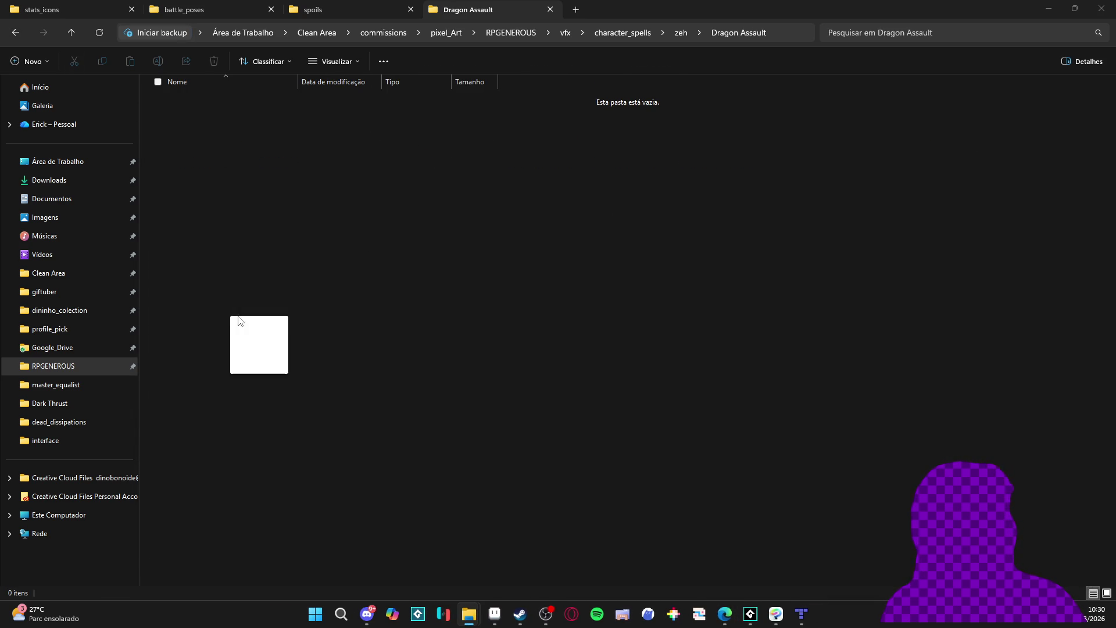
key(ctrl+v)
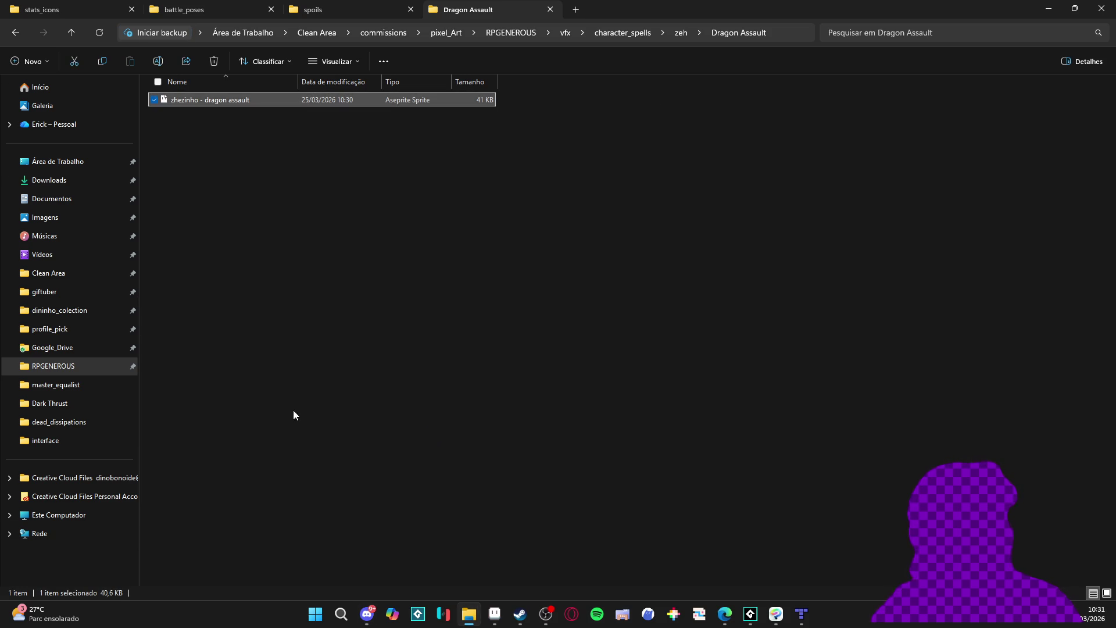
click(724, 614)
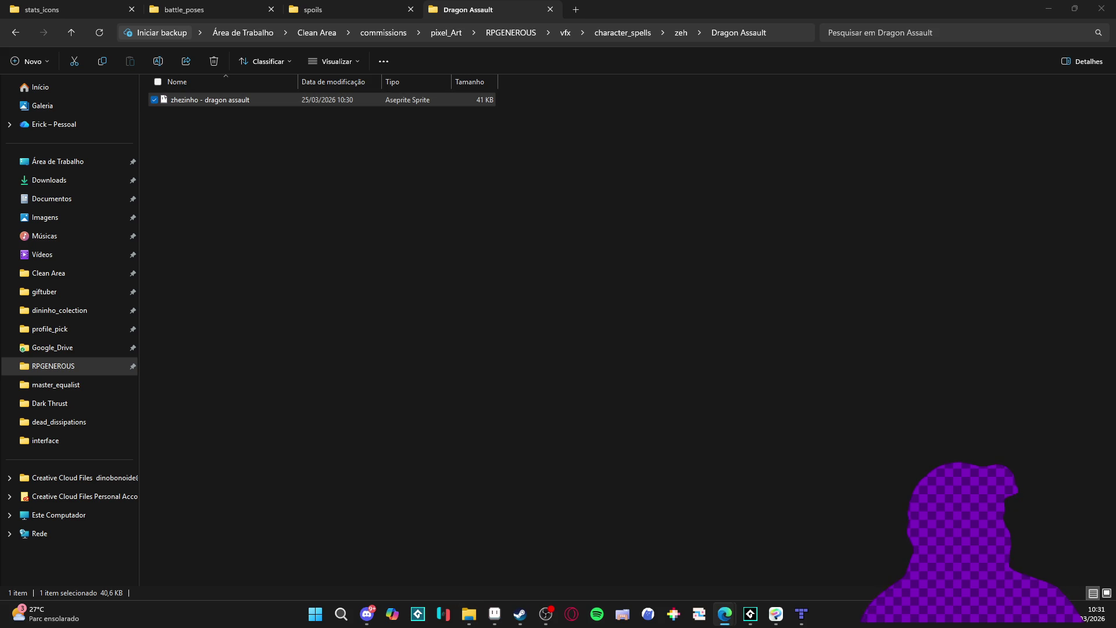
click(367, 614)
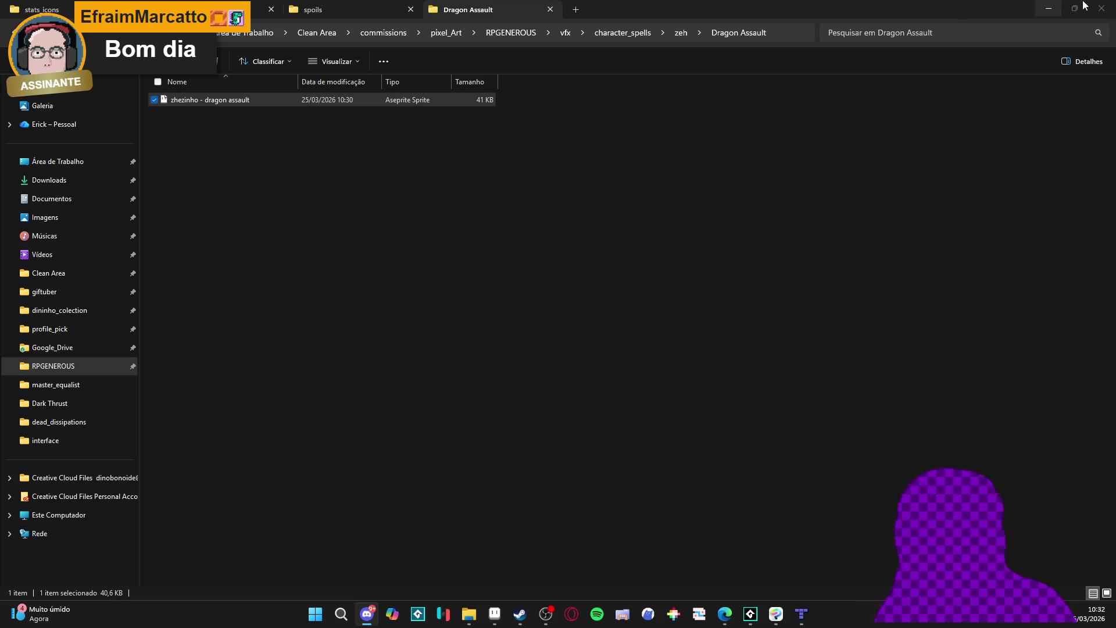
key(alt+Tab)
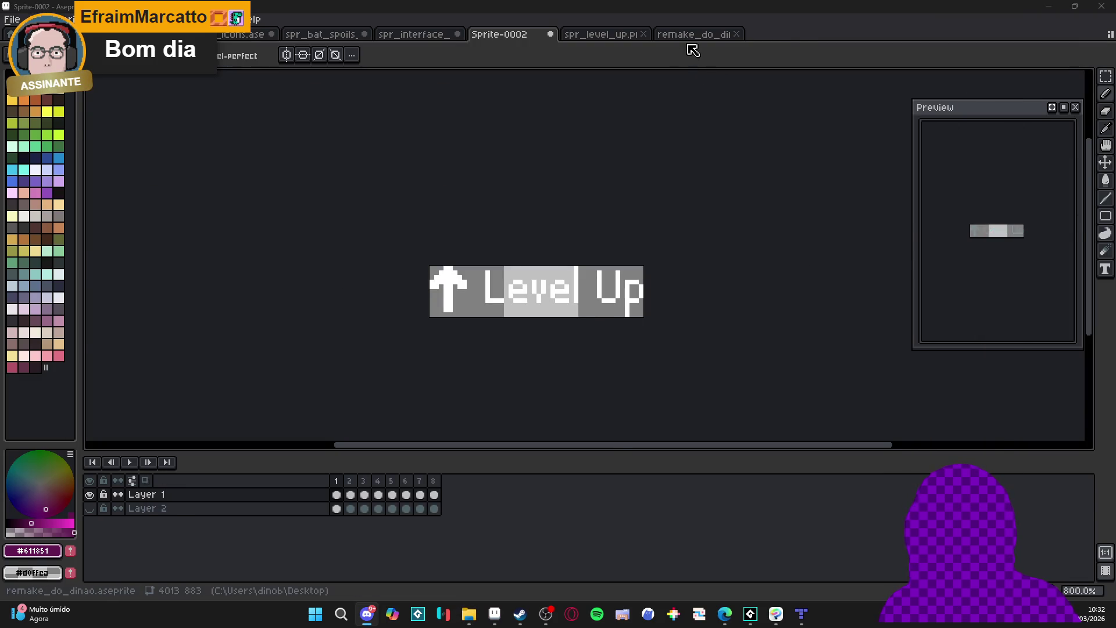
Open the dragon assault sprite in Aseprite and widen its animation preview
click(692, 35)
click(468, 614)
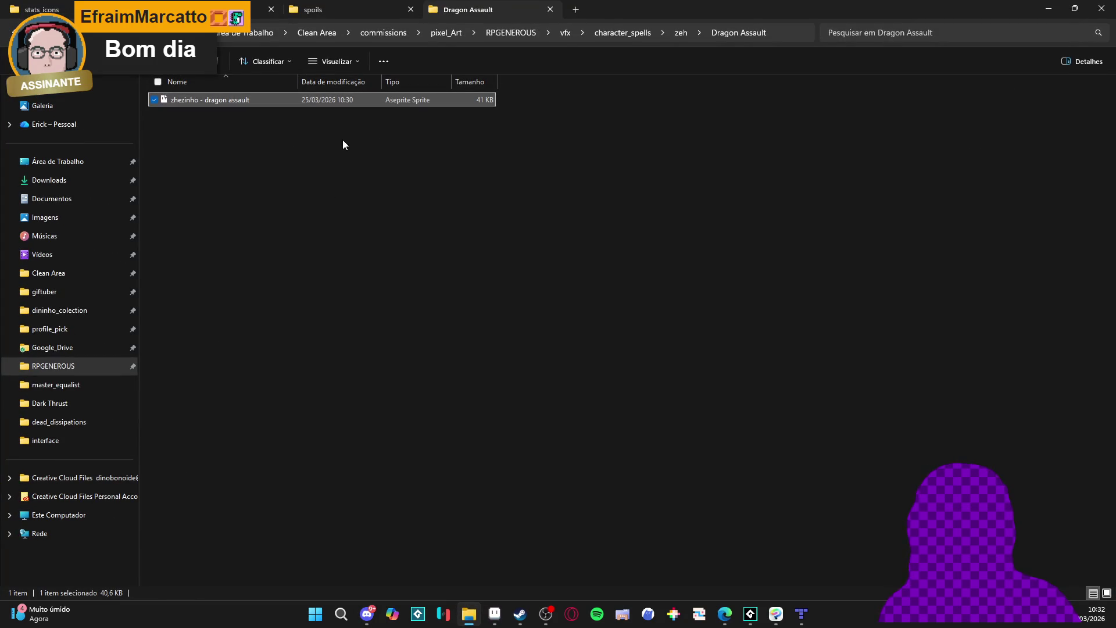
double_click(333, 102)
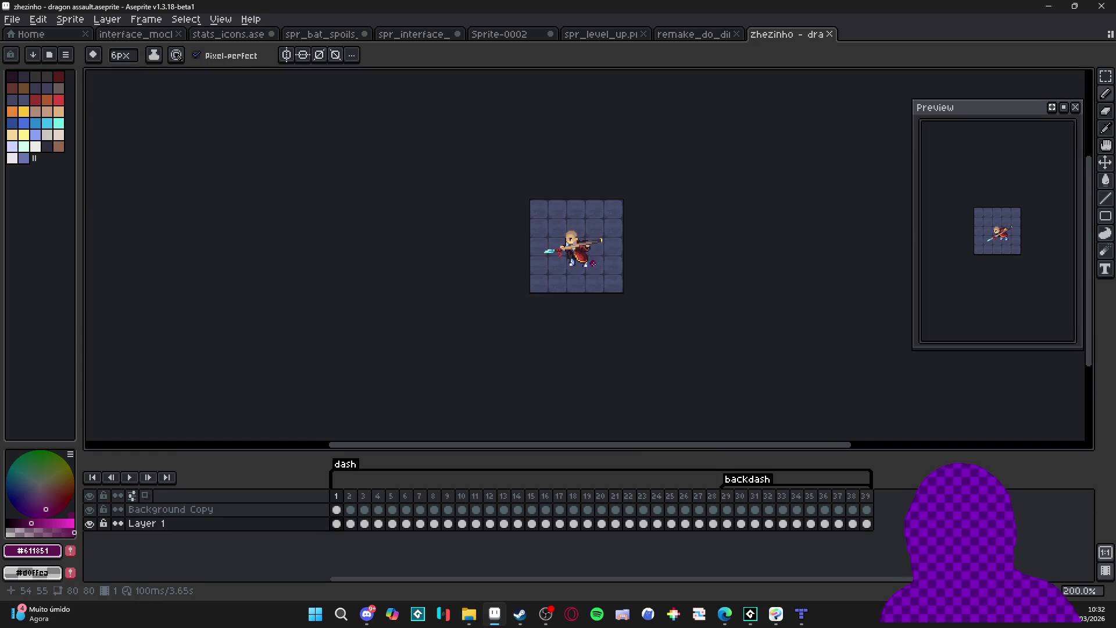
scroll(593, 264, up, 3)
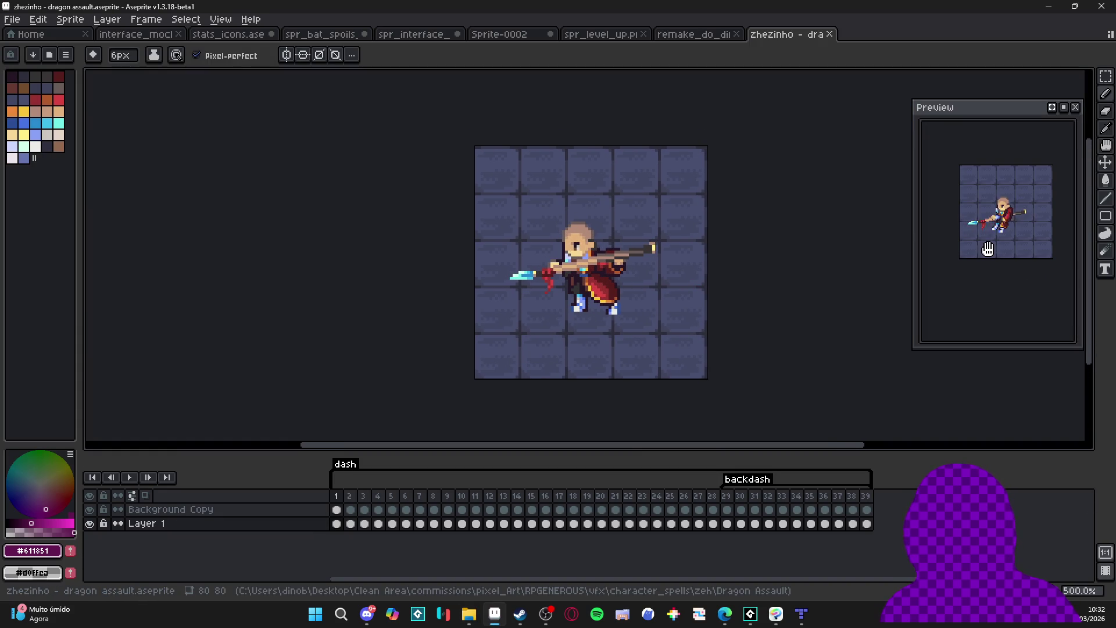
scroll(995, 250, up, 3)
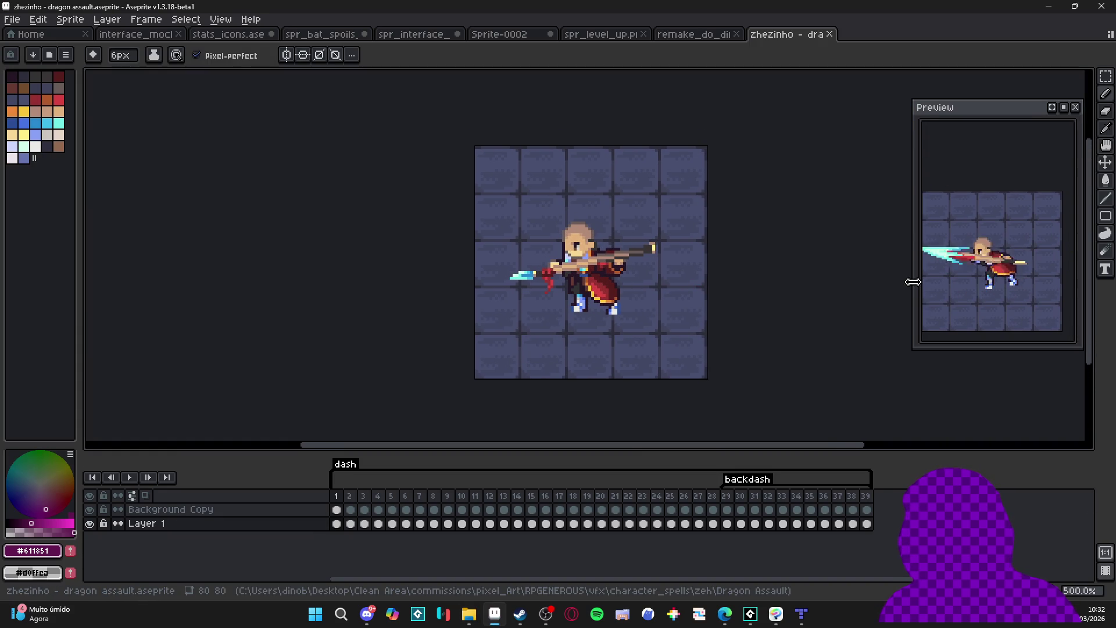
drag(912, 282, 785, 281)
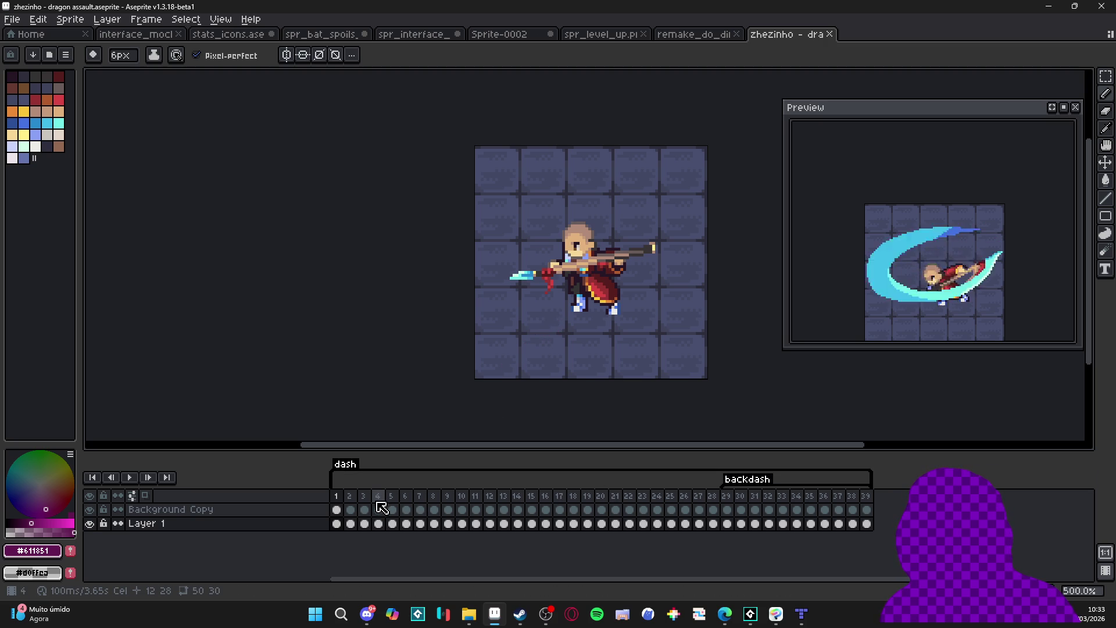
Play and stop the dash/backdash animation, then step through the frames up to frame 30
click(129, 477)
click(130, 477)
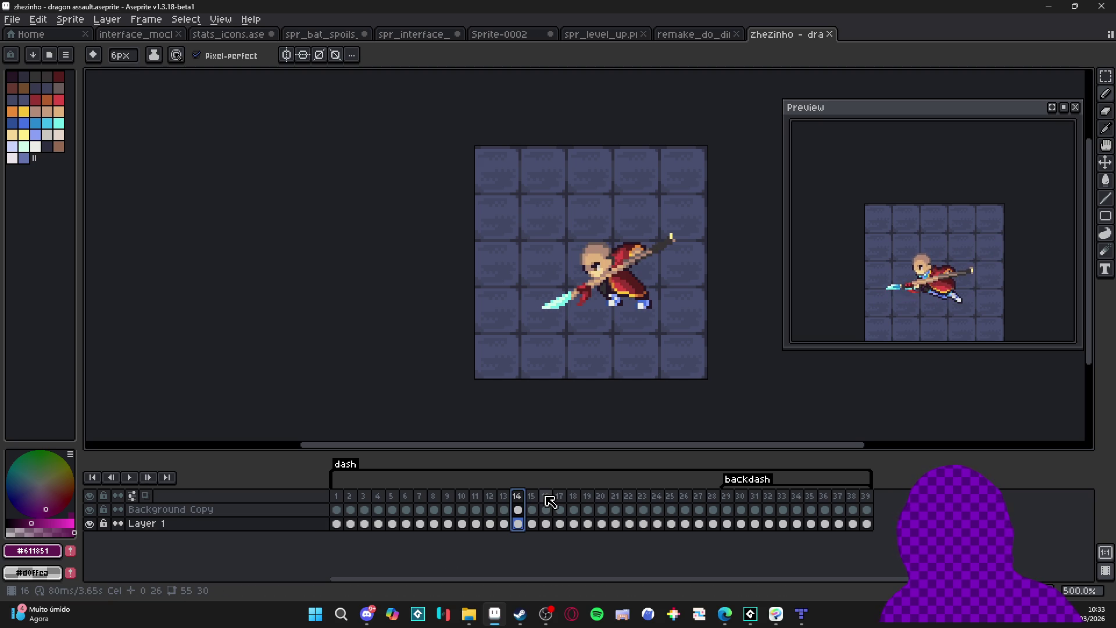
key(Right)
key(Right)
key(Right)
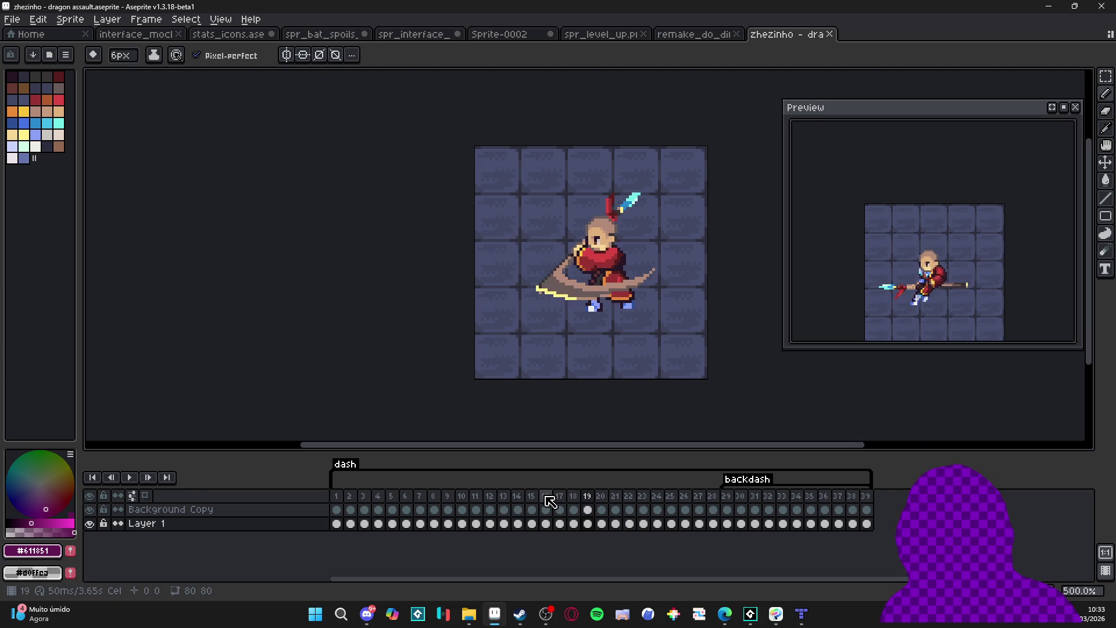
key(Right)
key(Right)
key(Right)
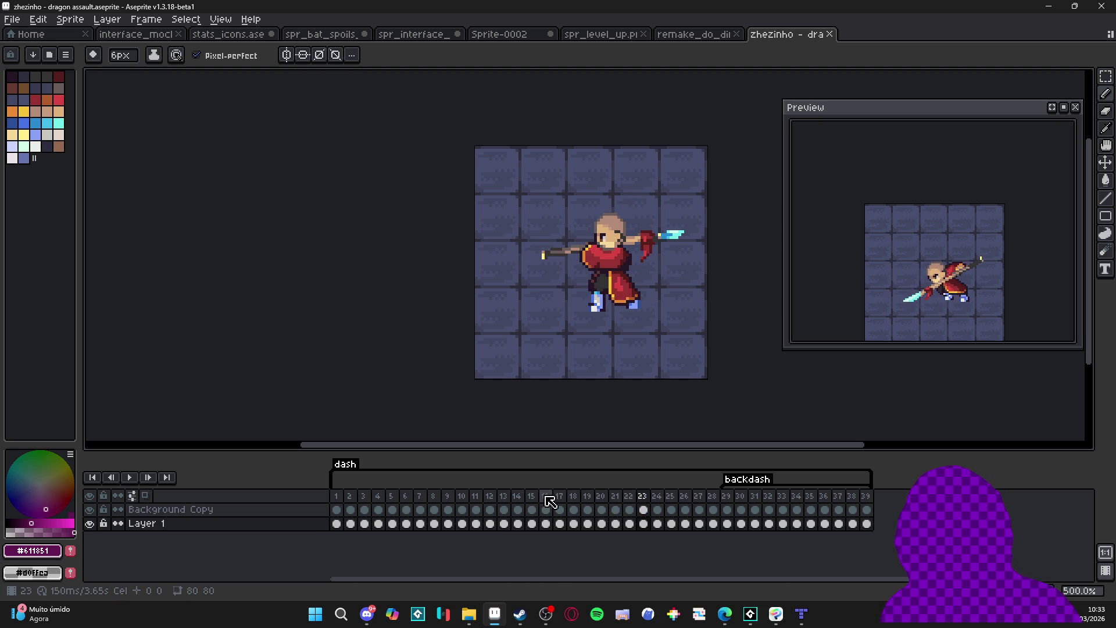
key(Right)
key(Right)
key(Right)
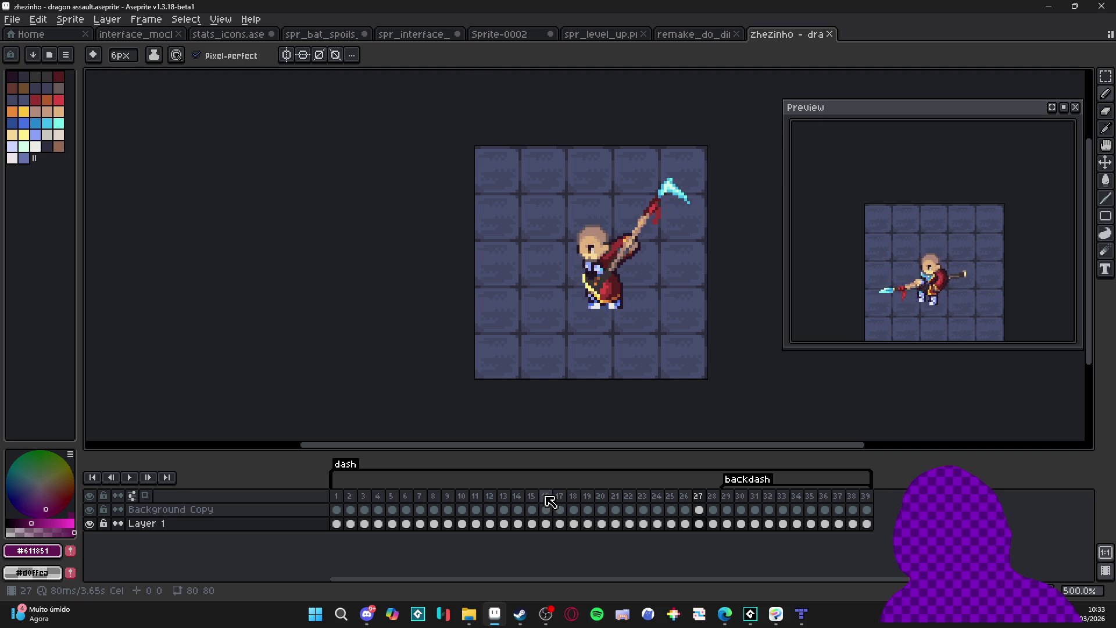
key(Right)
key(Right)
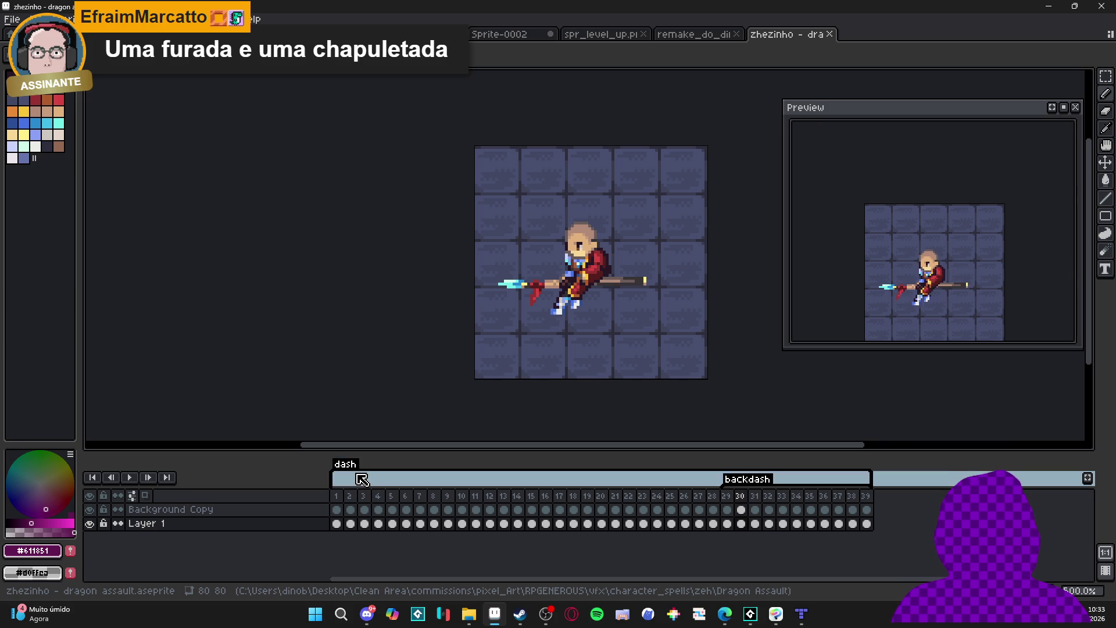
click(336, 495)
Bring the interface_mockup battle screen to the front in place of the dragon assault animation
key(ctrl+Tab)
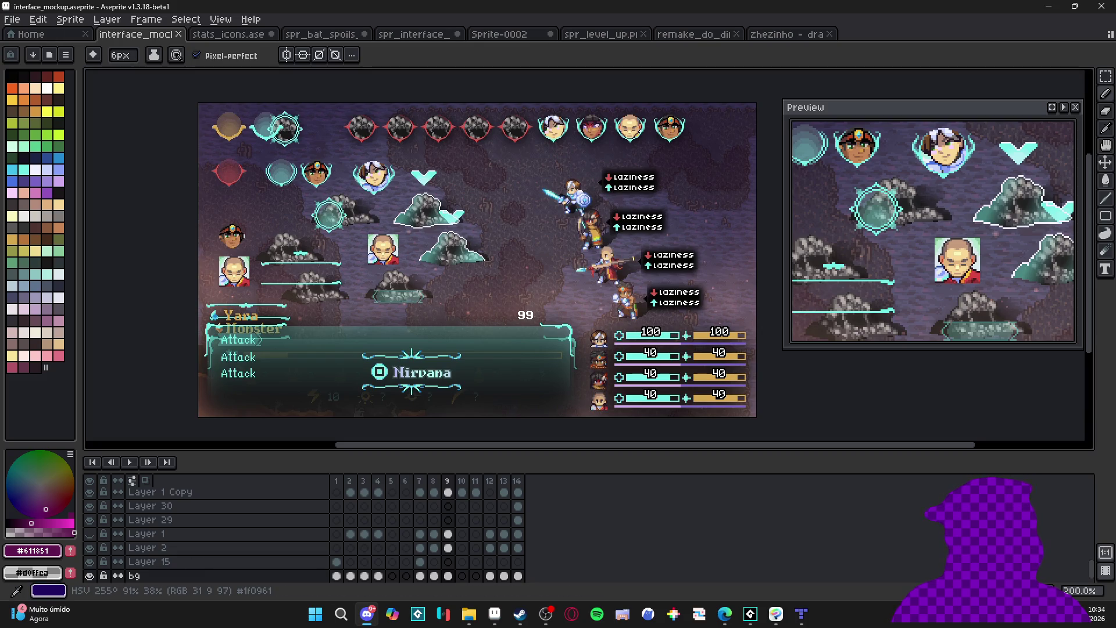
click(724, 614)
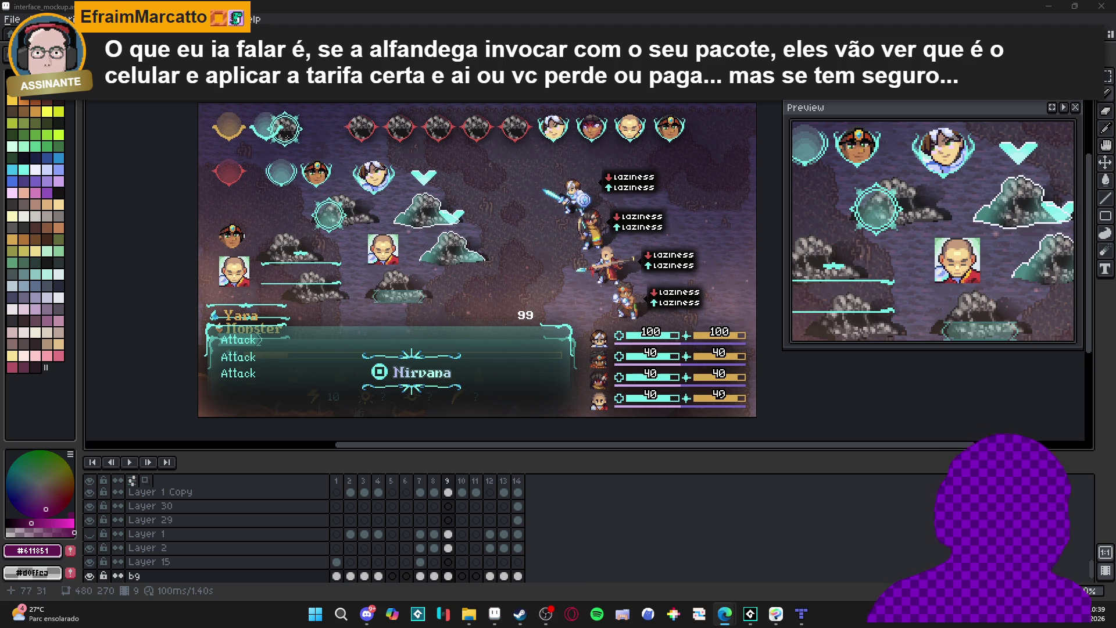
key(ctrl+Tab)
key(ctrl+Tab)
key(ctrl+Tab)
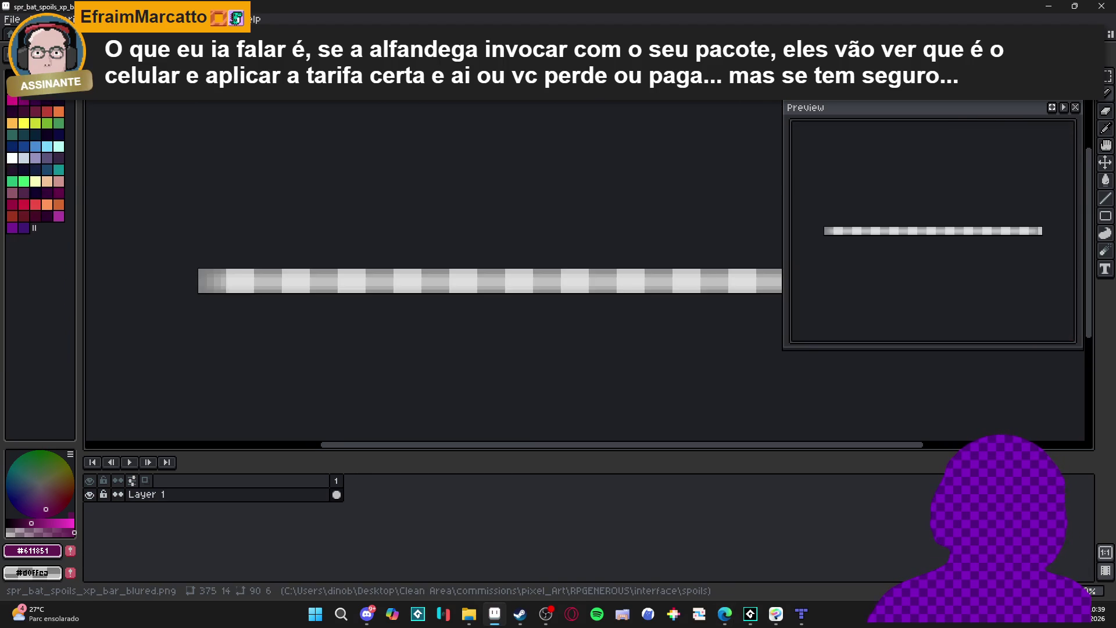
key(ctrl+Tab)
key(ctrl+w)
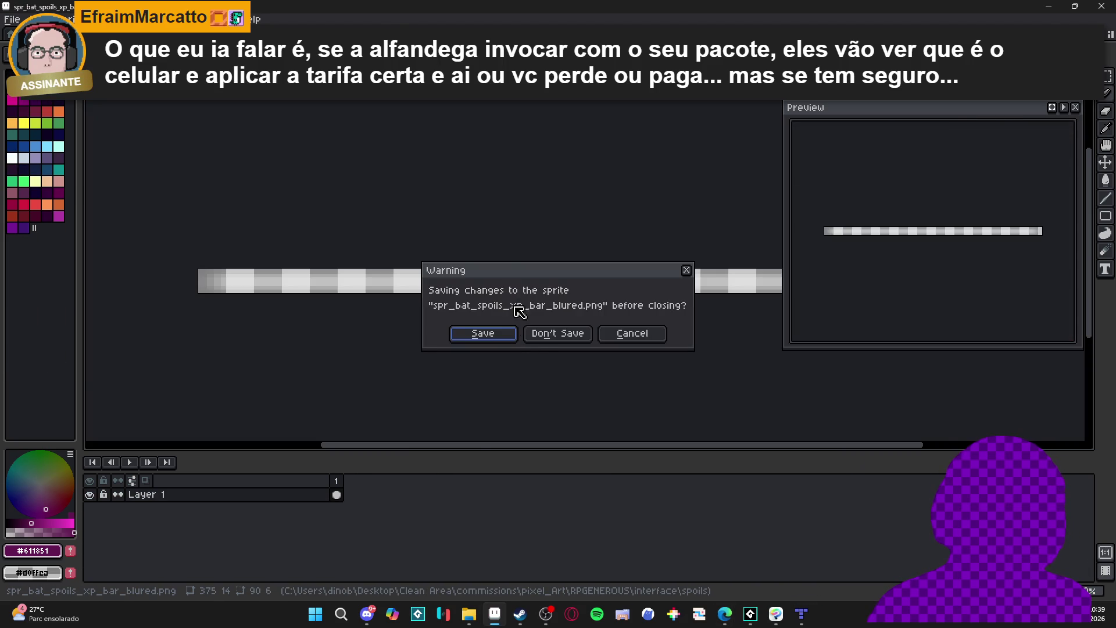
click(533, 337)
key(ctrl+Tab)
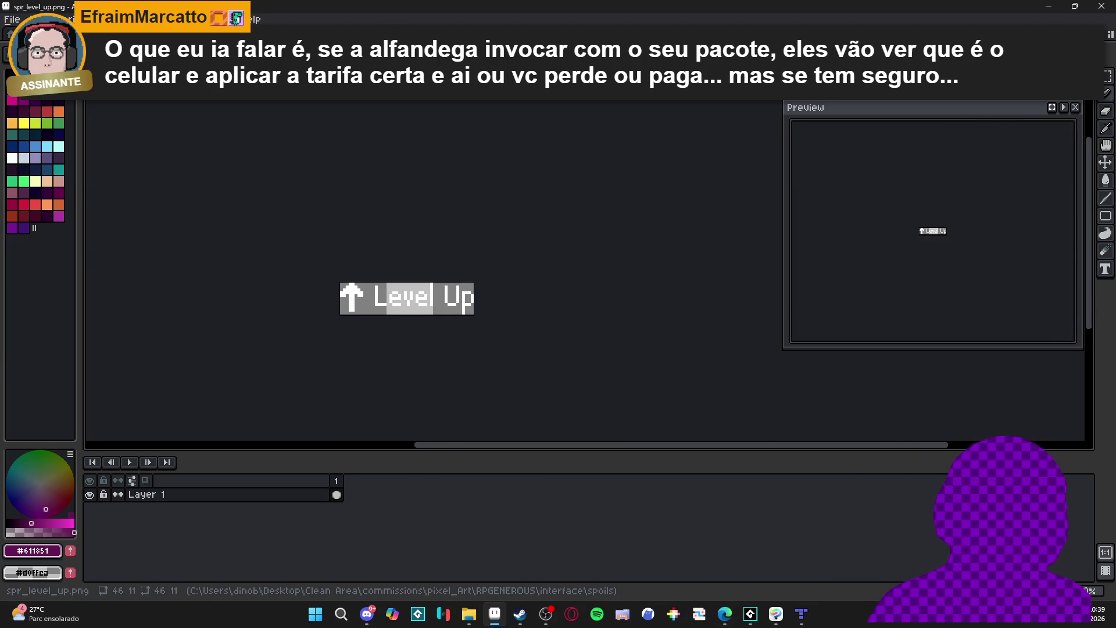
key(ctrl+Tab)
key(ctrl+Tab)
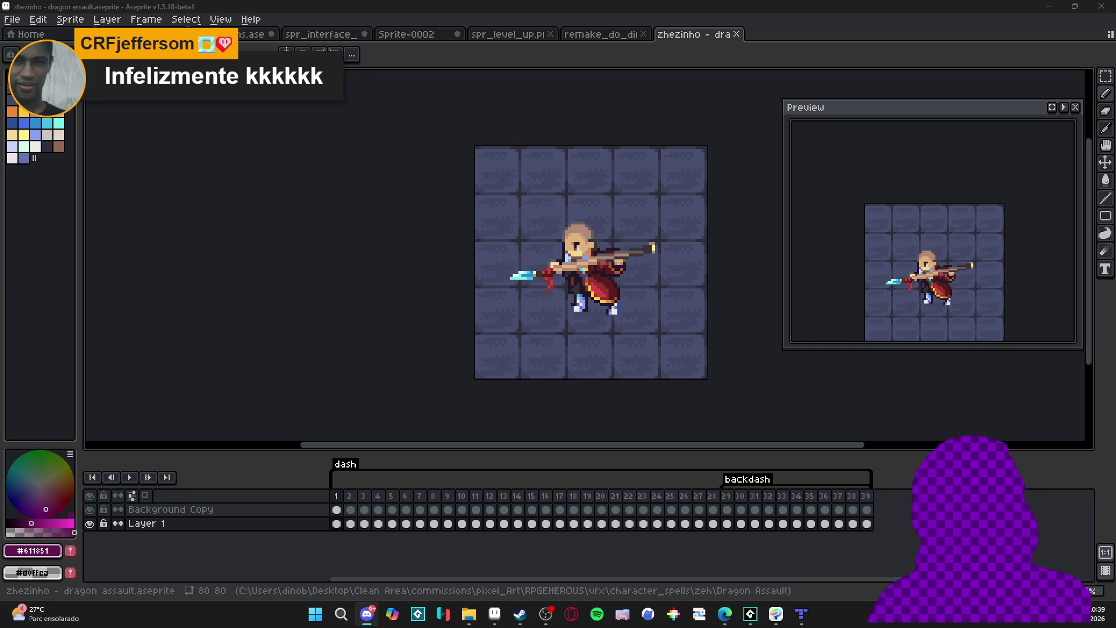
key(alt+Tab)
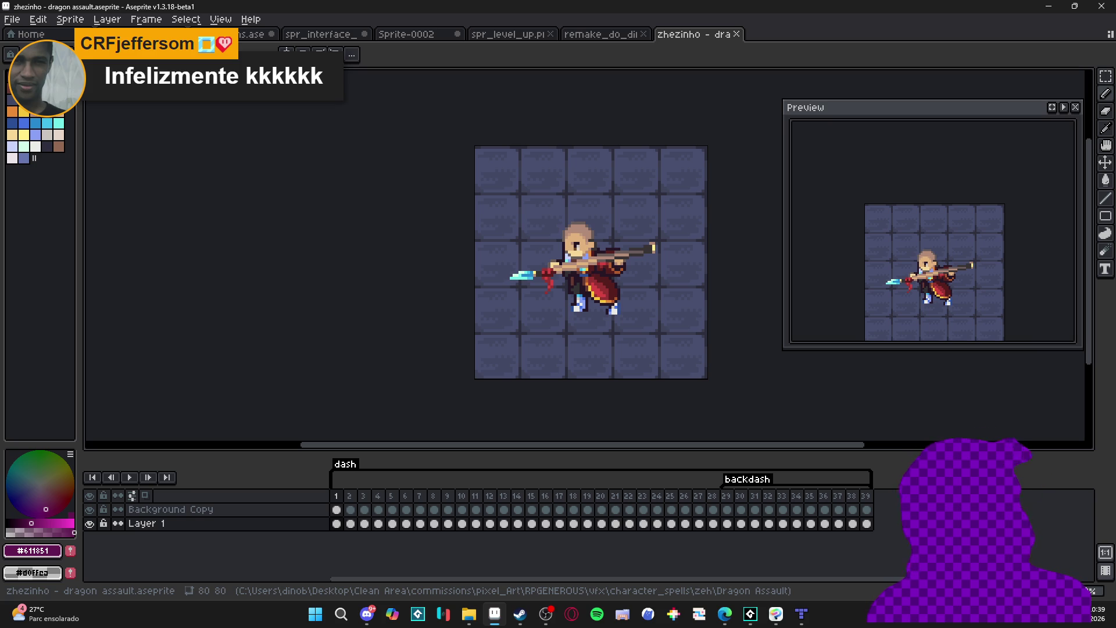
key(alt+Tab)
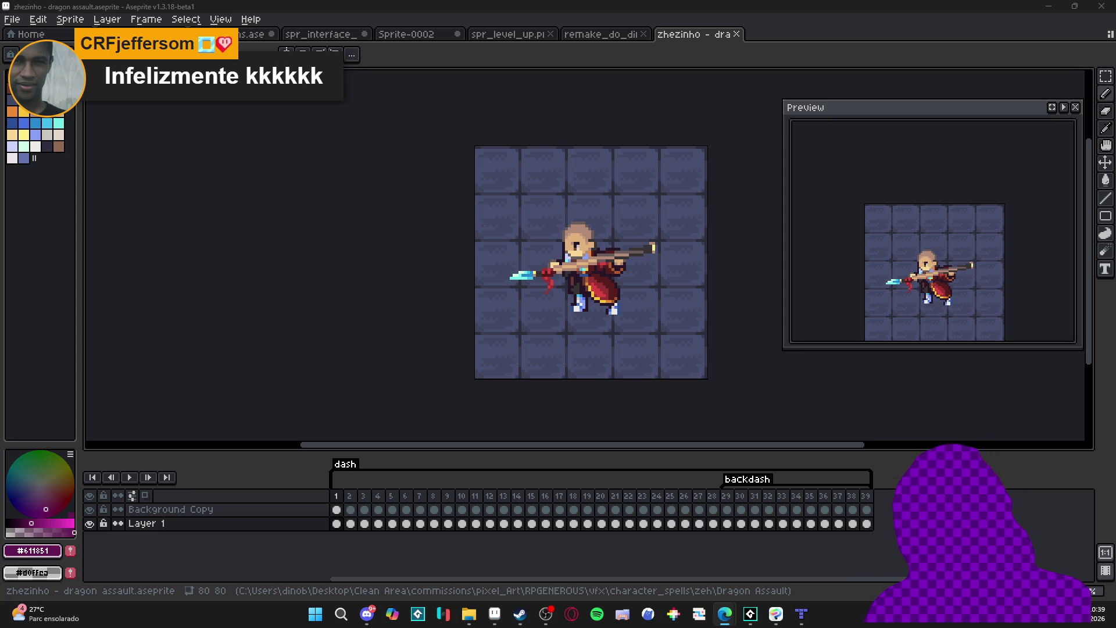
click(347, 35)
click(511, 35)
click(598, 35)
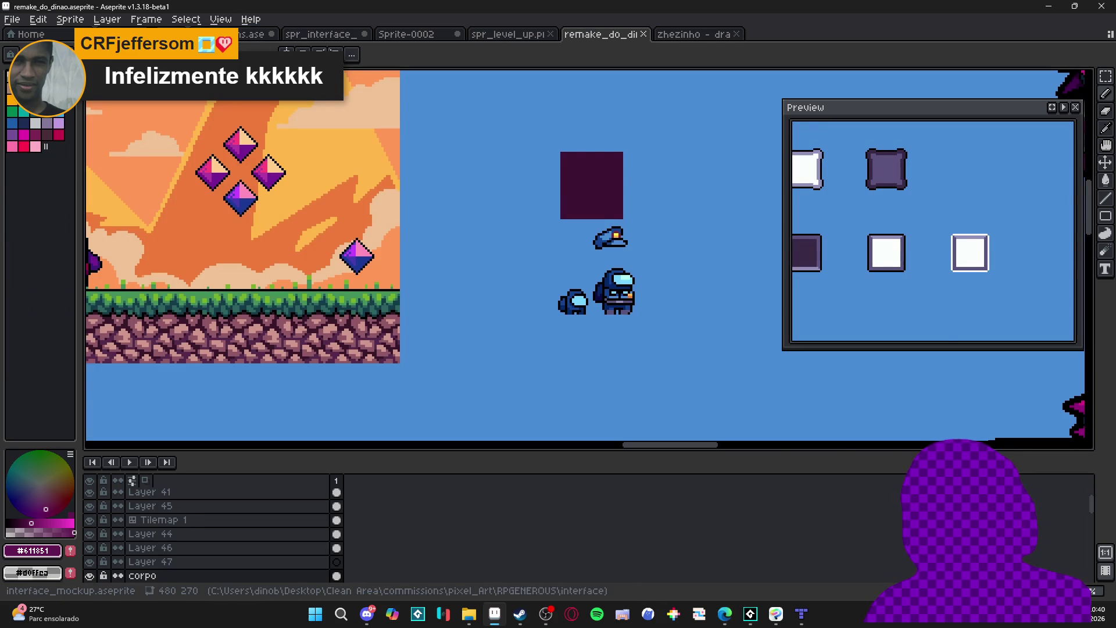
Show frame 14 of interface_mockup with the Combat Level and Materials panel design
click(215, 35)
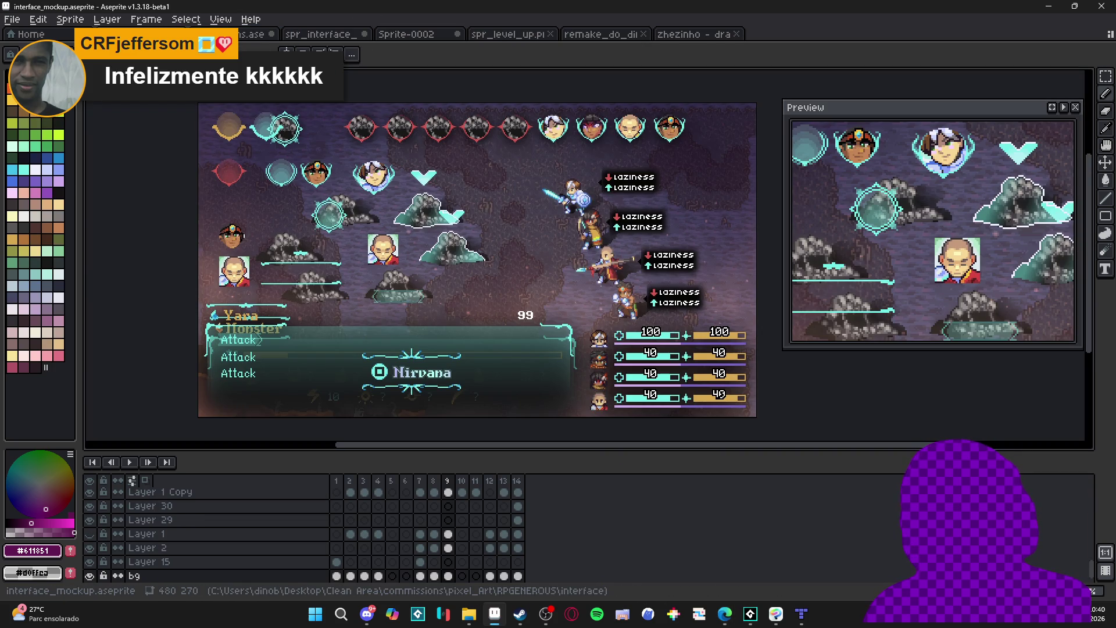
click(517, 480)
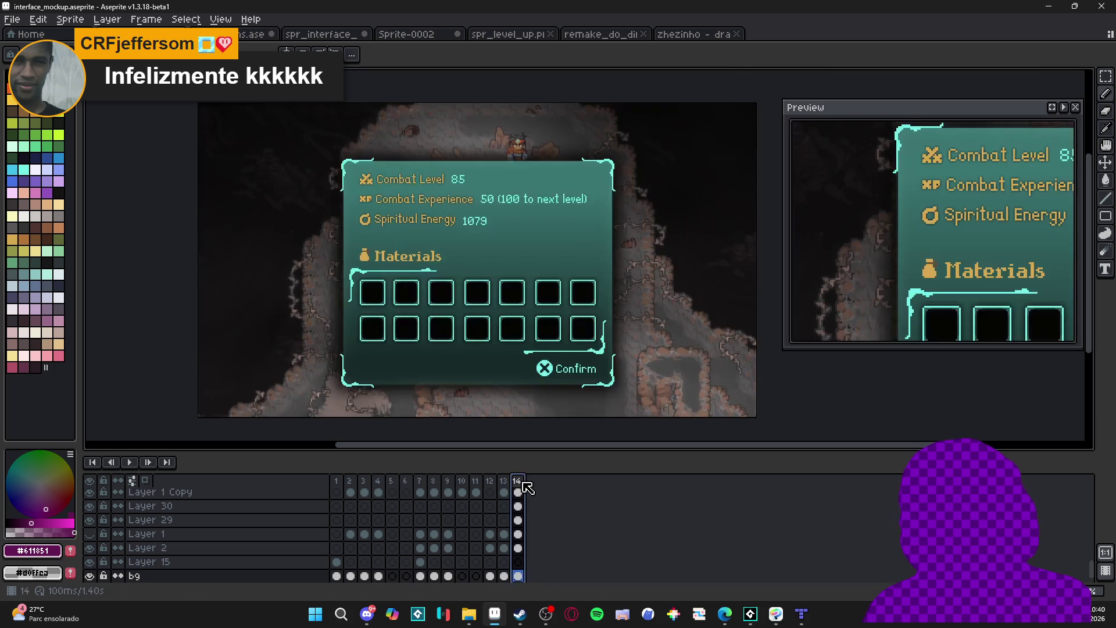
key(alt+Tab)
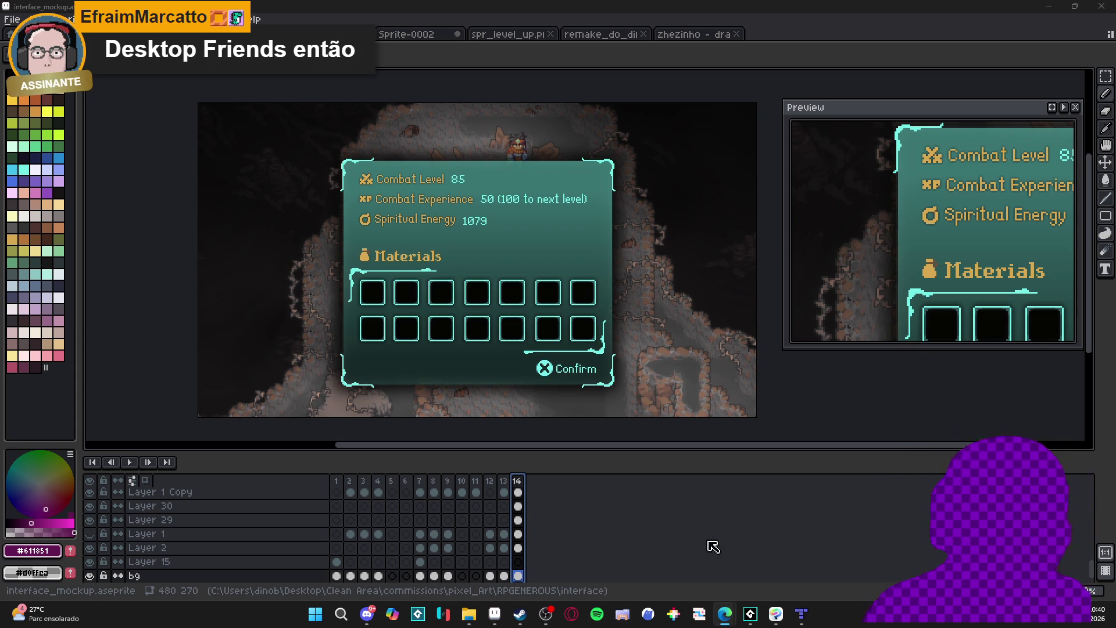
click(516, 616)
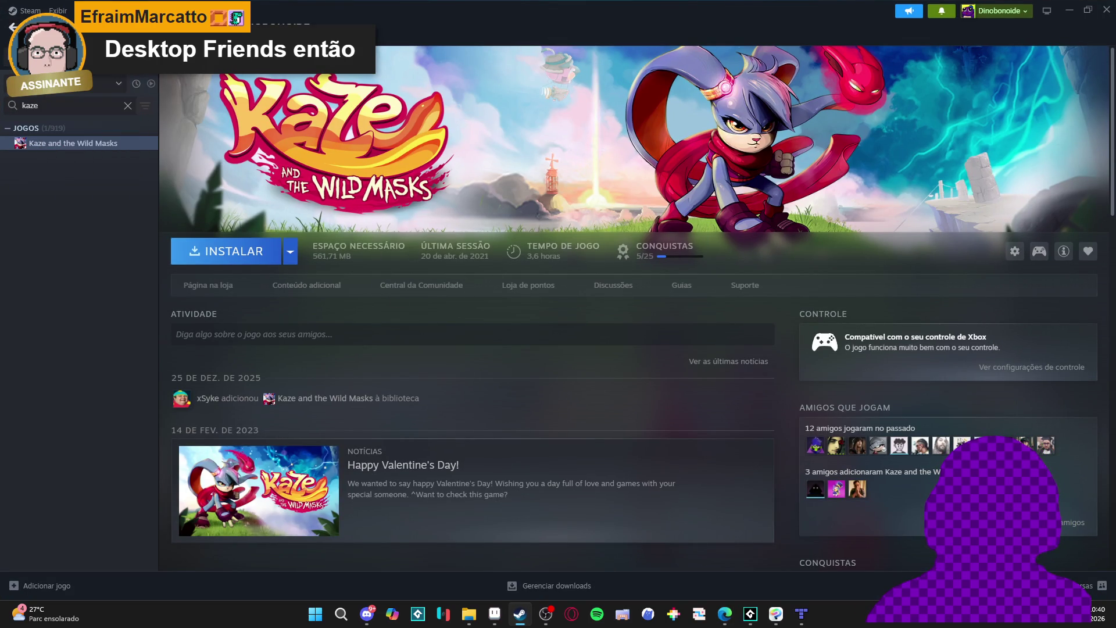
Start a Steam account switch via Steam > Trocar conta, then bring GameMaker forward to close it
click(25, 11)
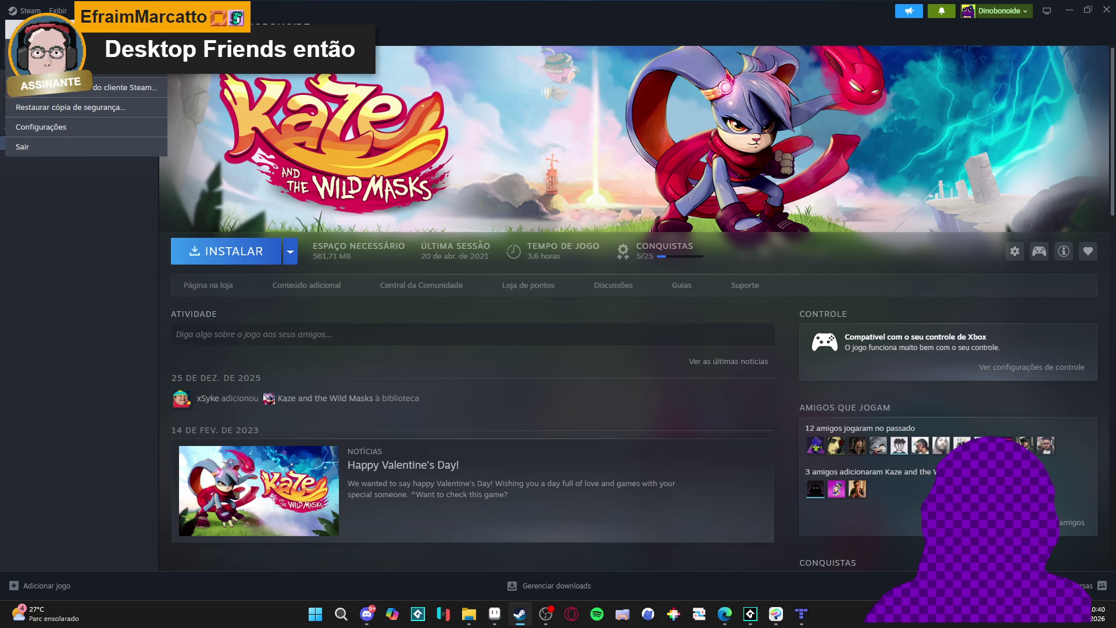
click(35, 48)
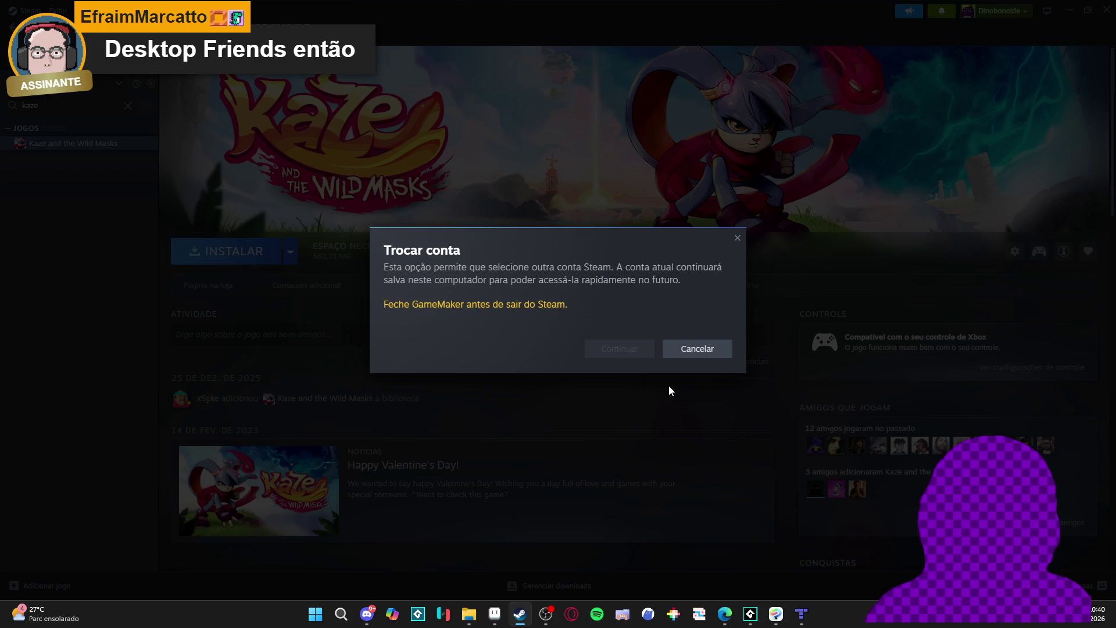
click(750, 614)
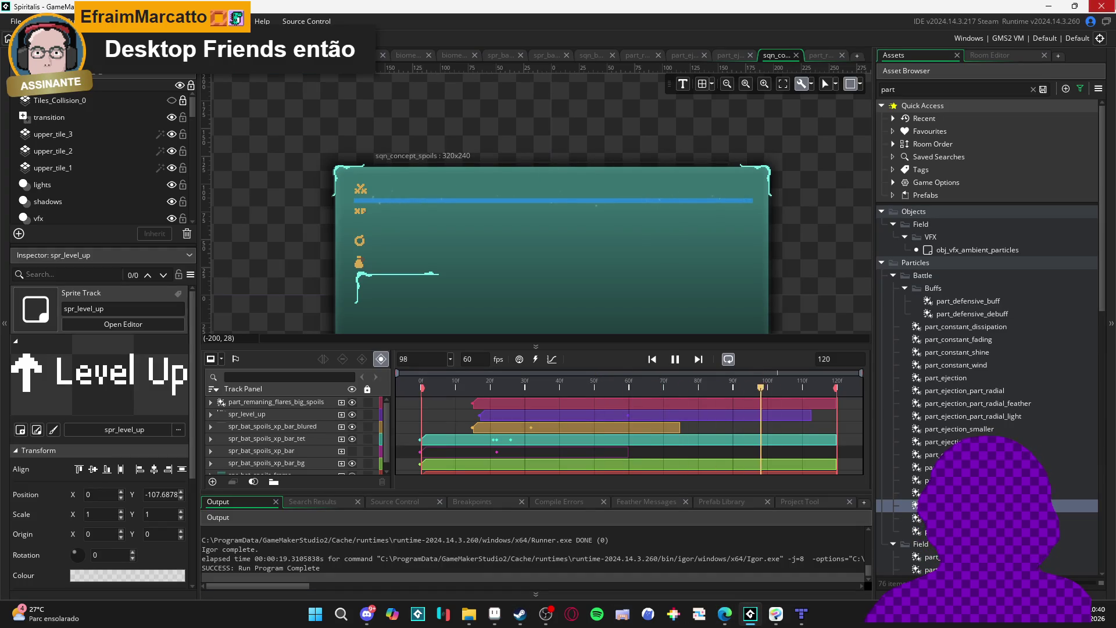
Quit GameMaker saving the project, then quit Aseprite saving stats_icons and discarding other changes
key(alt+F4)
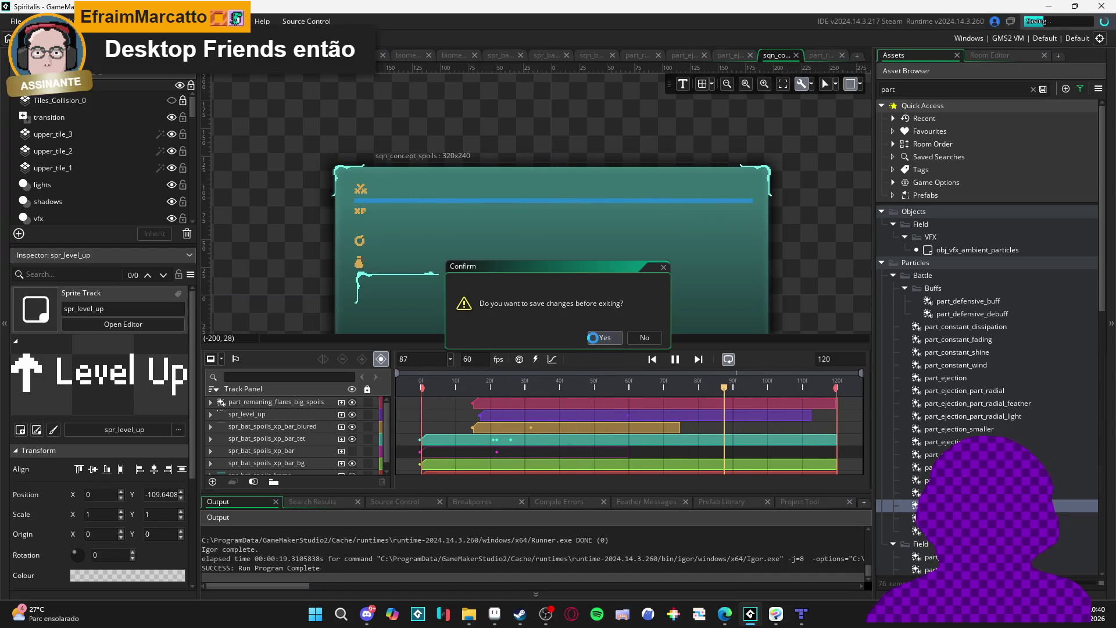
click(598, 339)
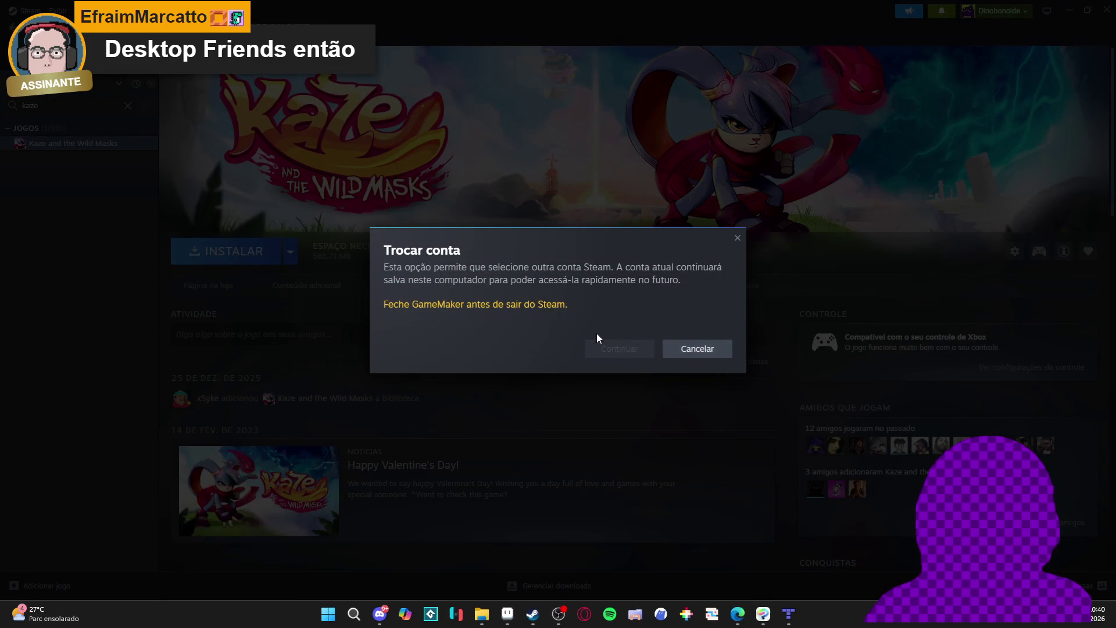
click(507, 613)
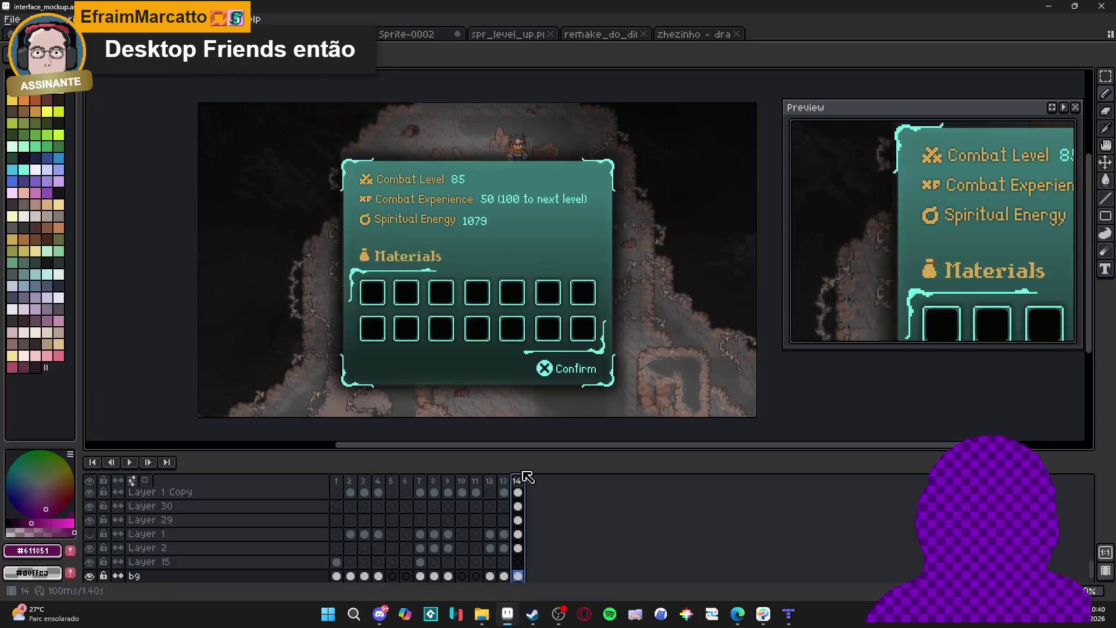
click(1102, 5)
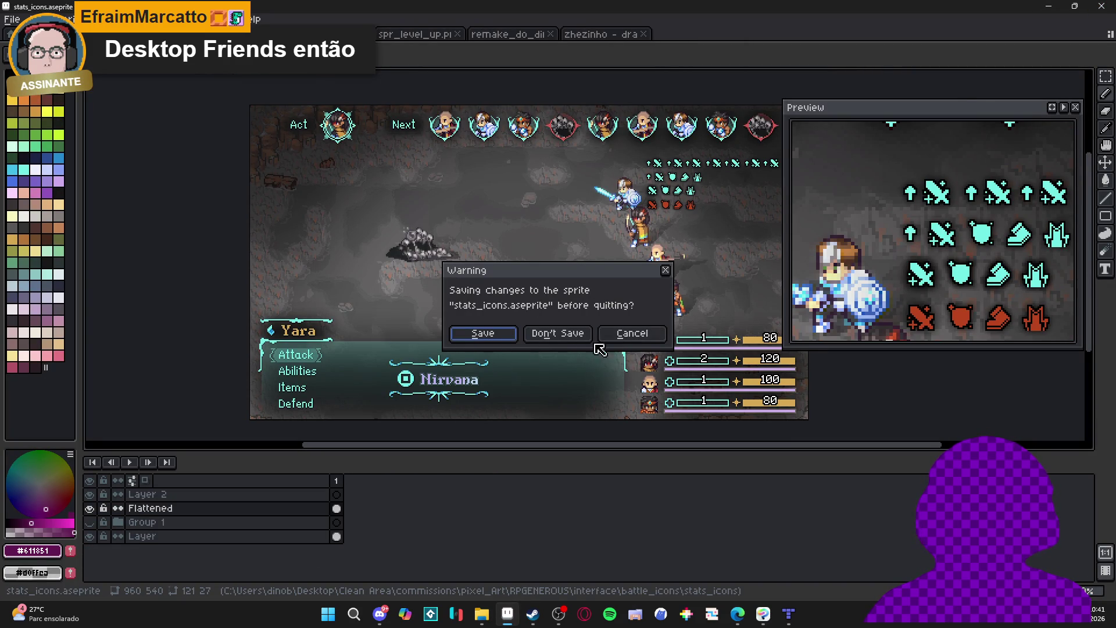
click(482, 344)
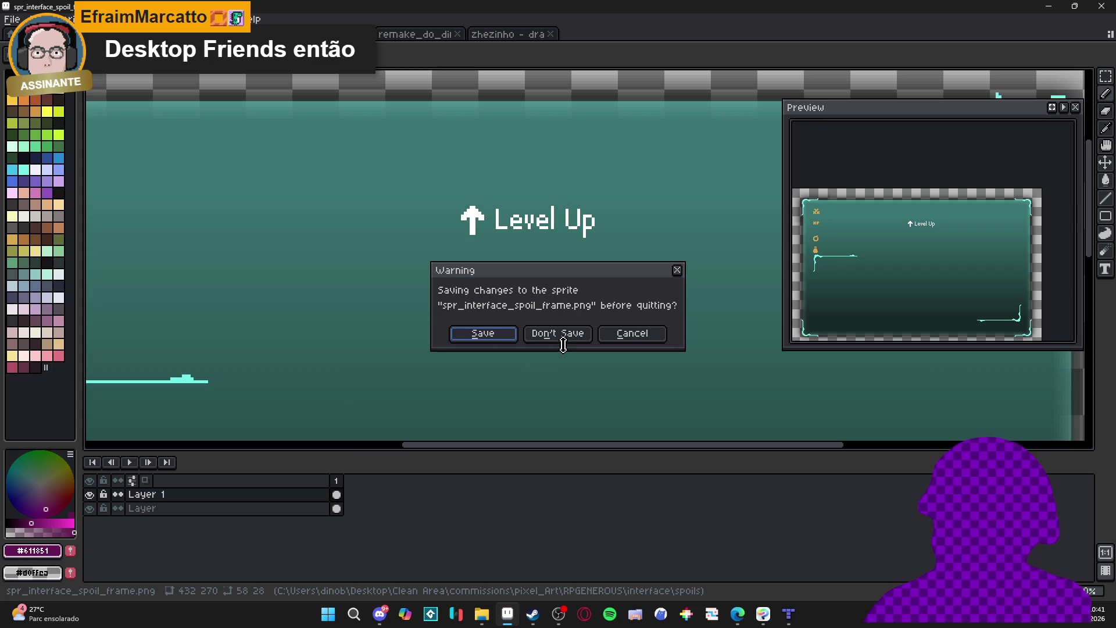
click(564, 343)
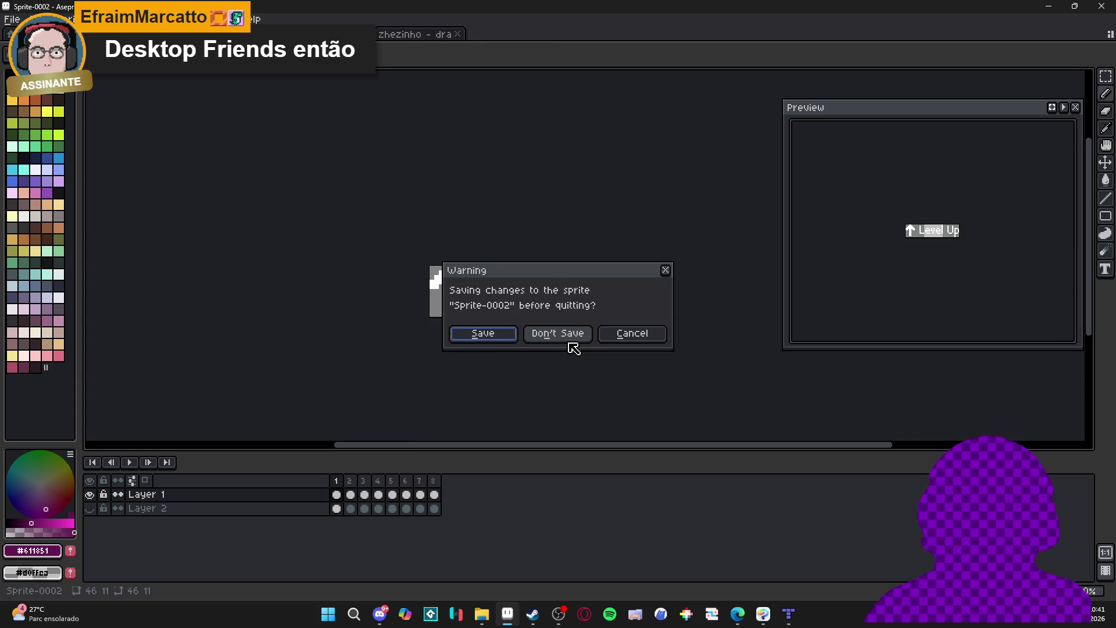
click(568, 342)
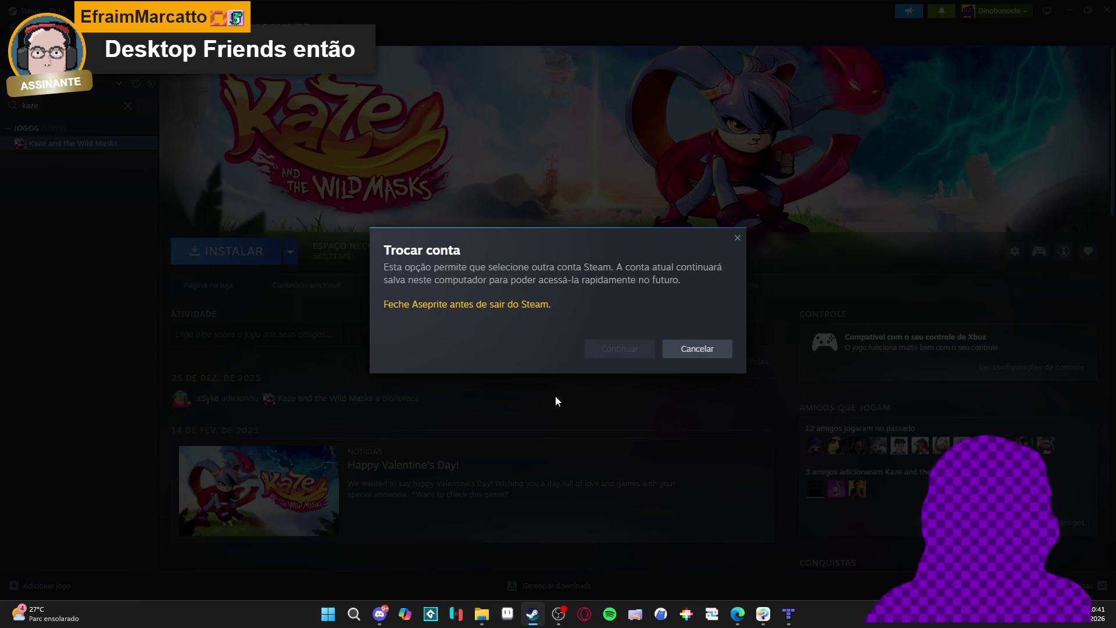
Sign into the second Steam account and select GameMaker in its library
click(614, 351)
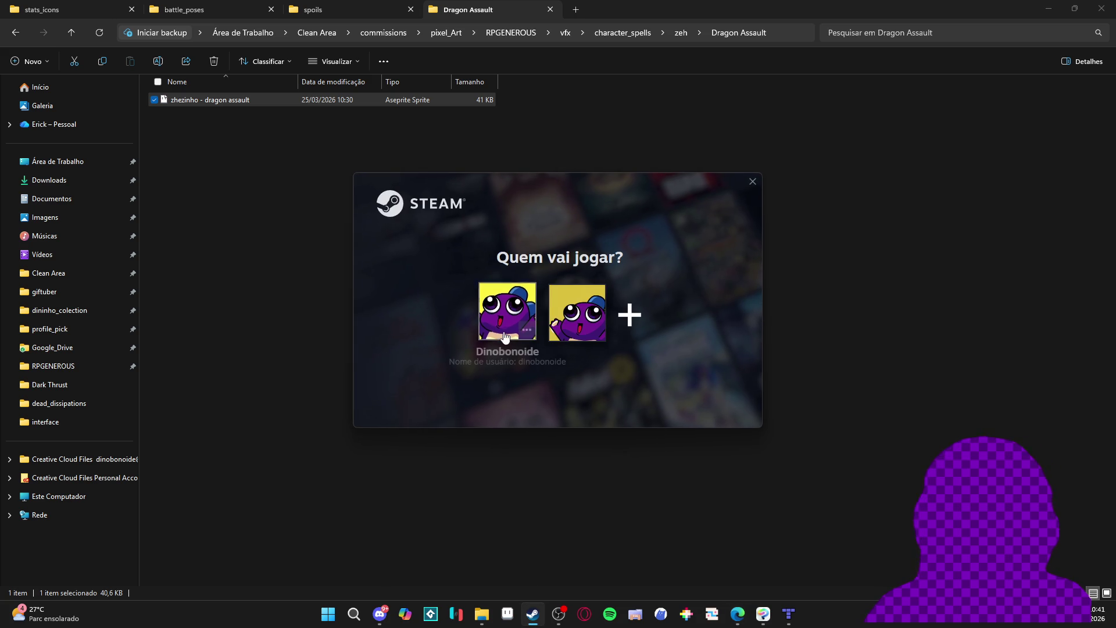
click(573, 327)
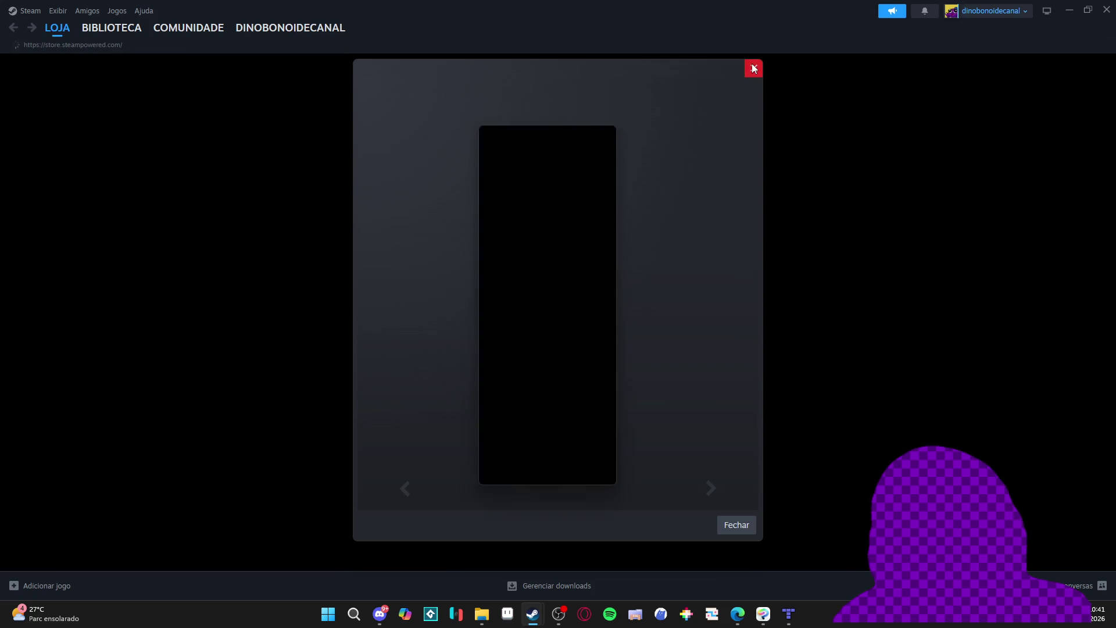
click(753, 68)
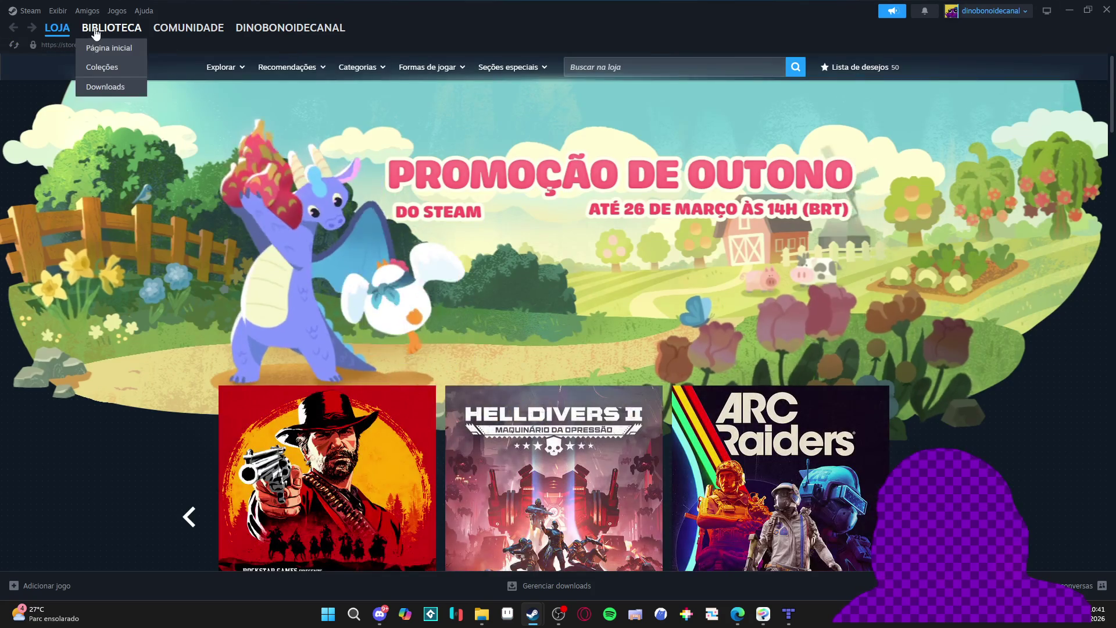
click(108, 45)
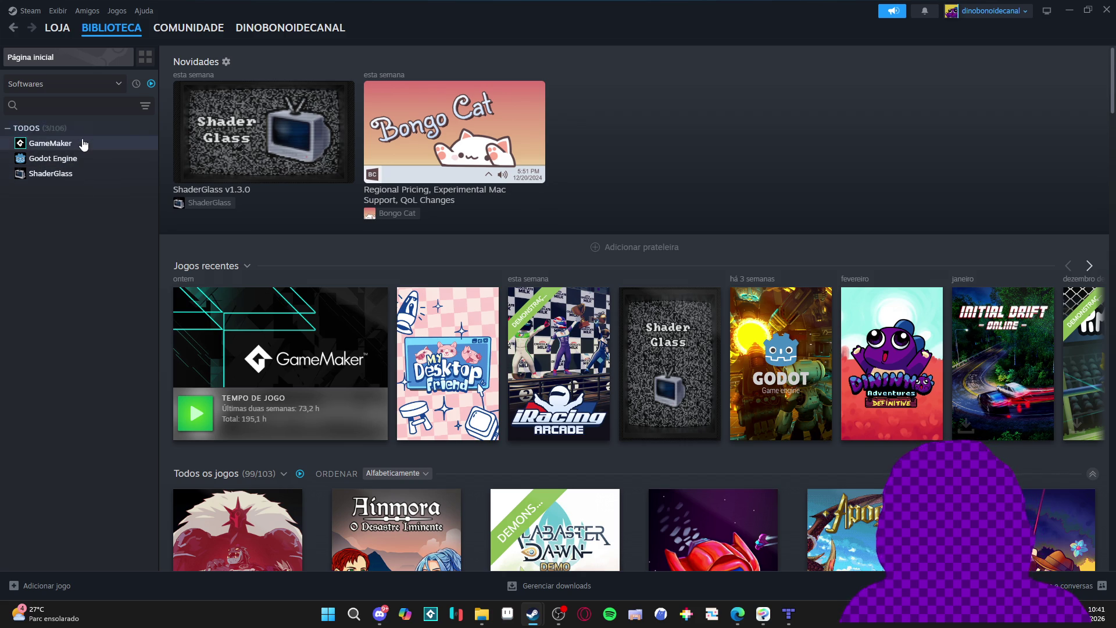
click(84, 144)
Launch GameMaker from Steam and open the desktop_pet project from Recent Projects
click(228, 250)
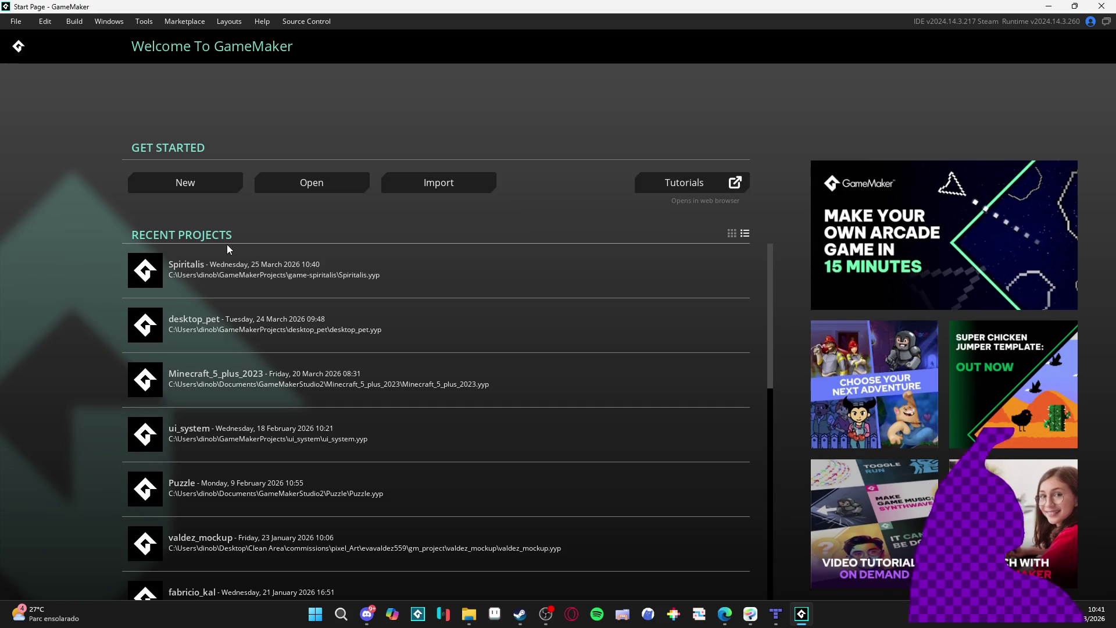
click(243, 318)
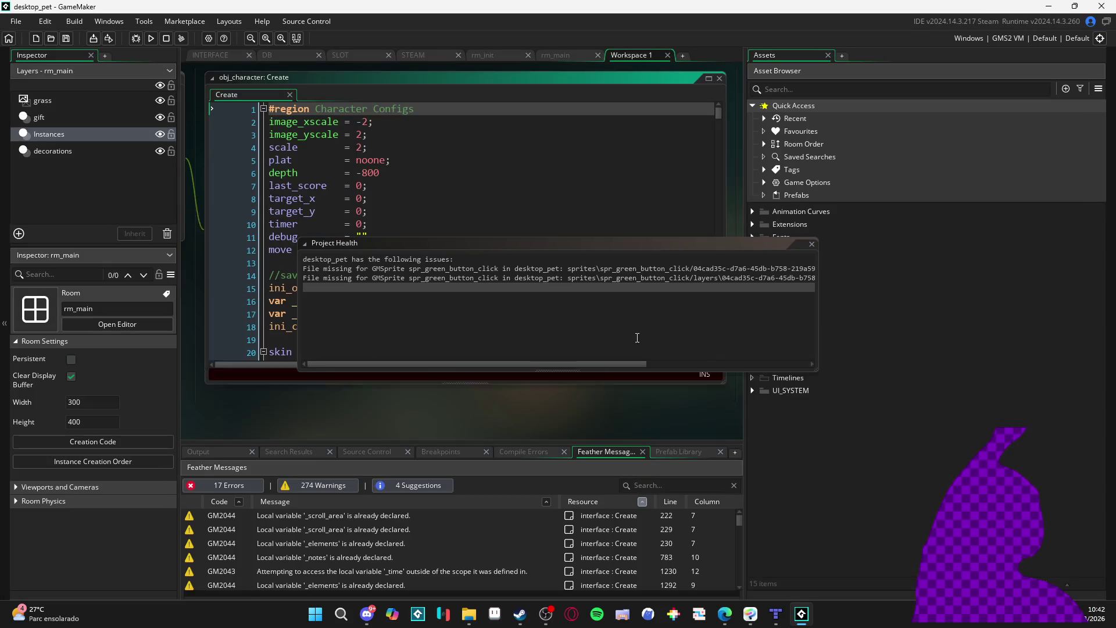
Dismiss Project Health, widen the workspace and Create code window, then run desktop_pet with F5
click(812, 244)
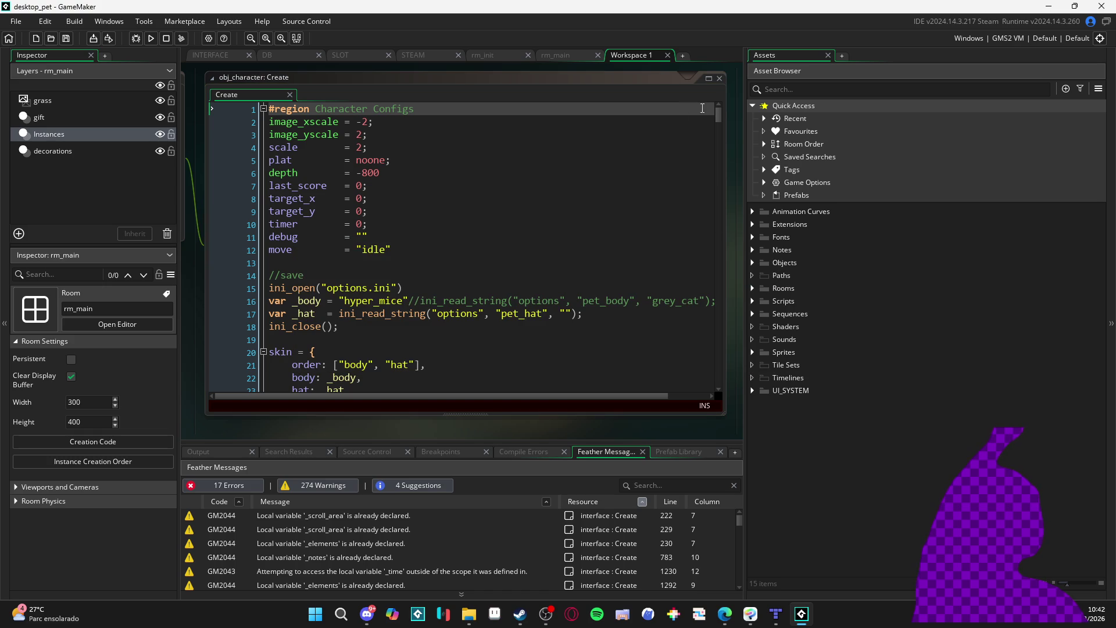
drag(742, 132, 917, 141)
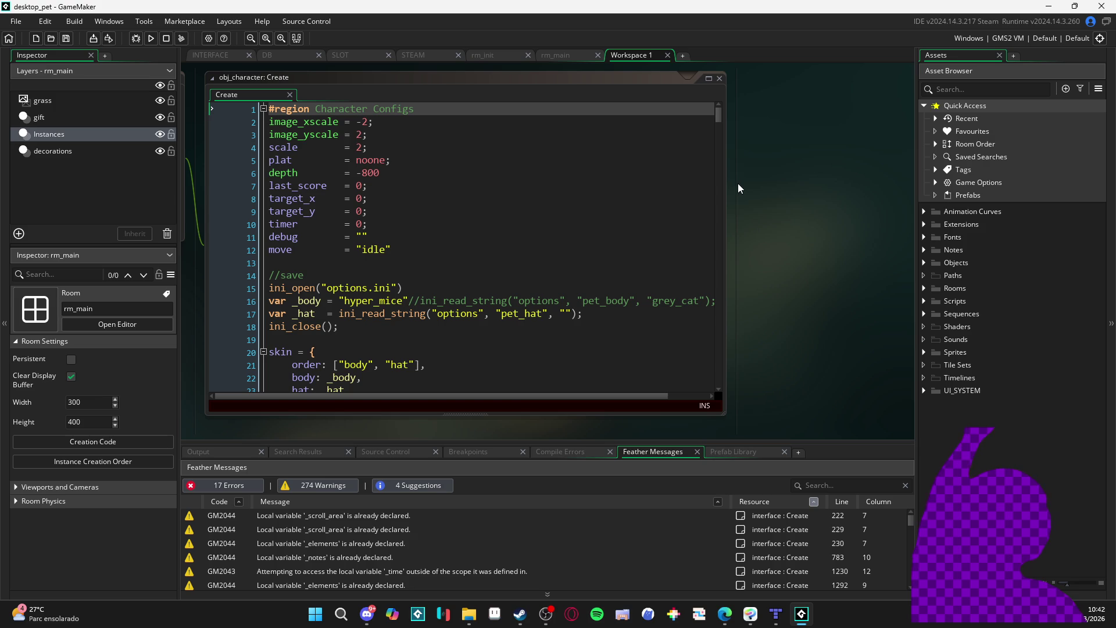
drag(737, 183, 863, 187)
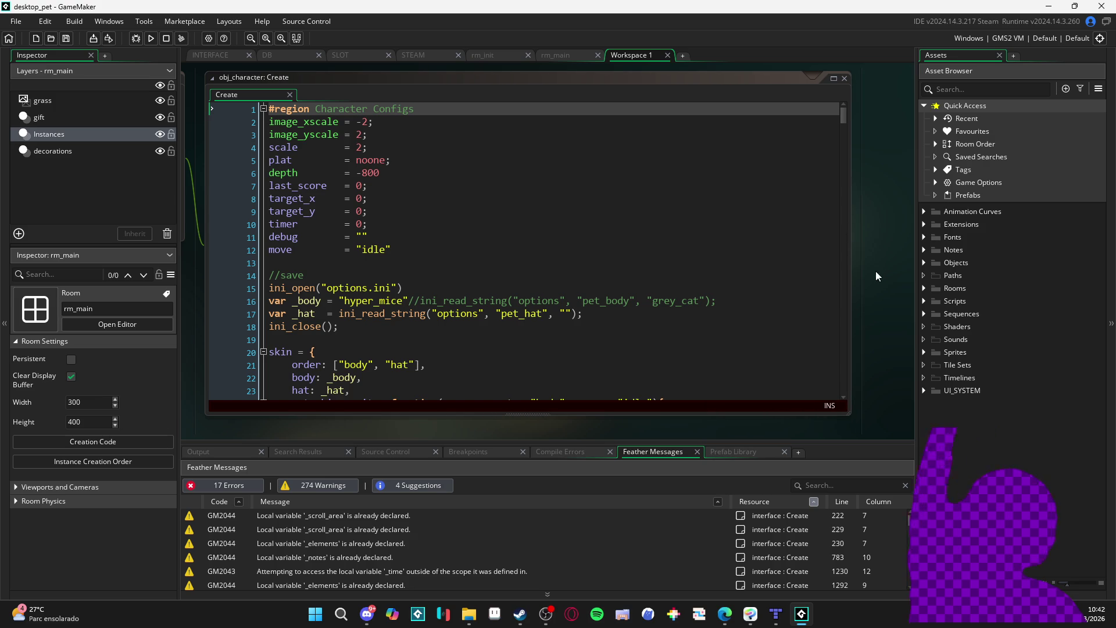
key(F5)
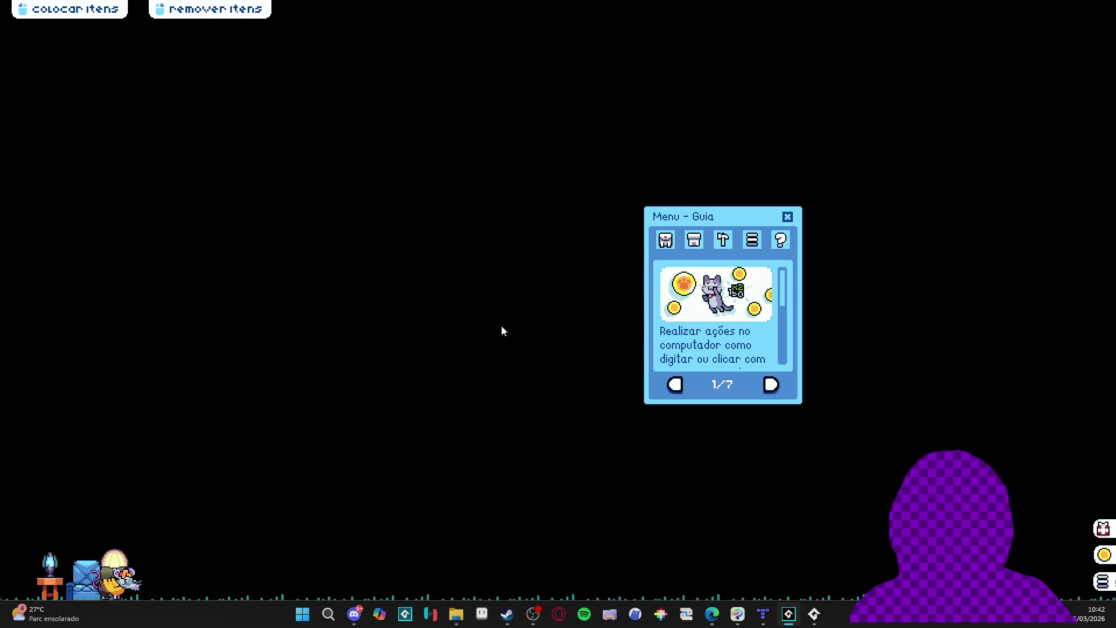
Drop the rat pet into the armchair, then carry it out and to the right
mouse_move(154, 590)
mouse_down()
mouse_move(137, 372)
mouse_move(102, 388)
mouse_move(83, 363)
mouse_move(50, 364)
mouse_up()
mouse_move(58, 558)
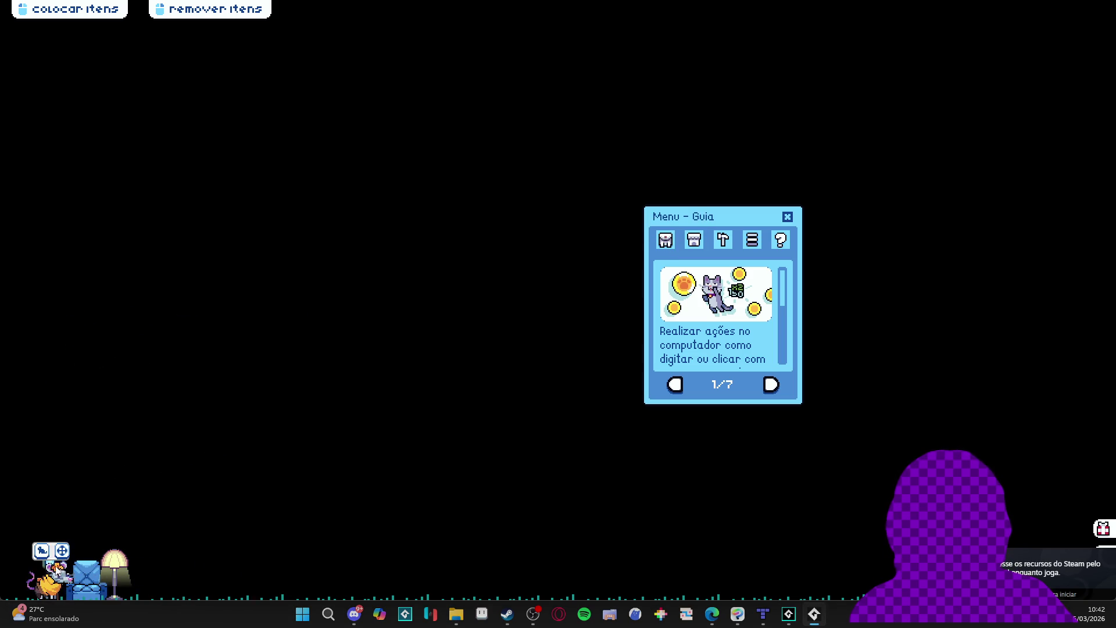
mouse_move(62, 551)
mouse_down()
mouse_move(60, 384)
mouse_move(85, 381)
mouse_up()
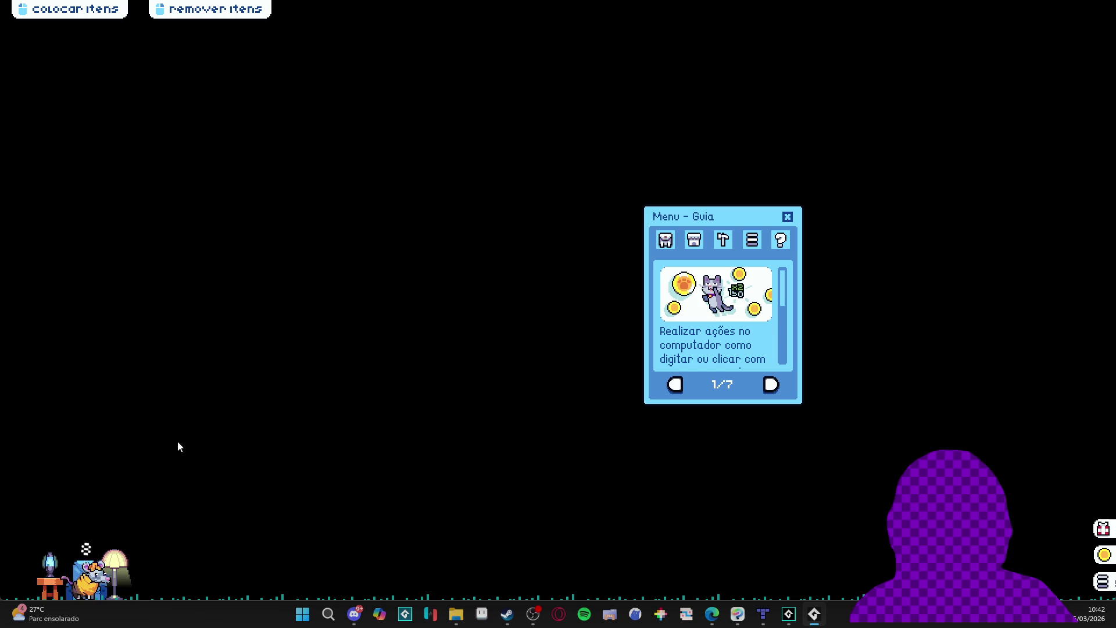
mouse_move(96, 592)
mouse_down()
mouse_move(144, 445)
mouse_move(492, 417)
mouse_up()
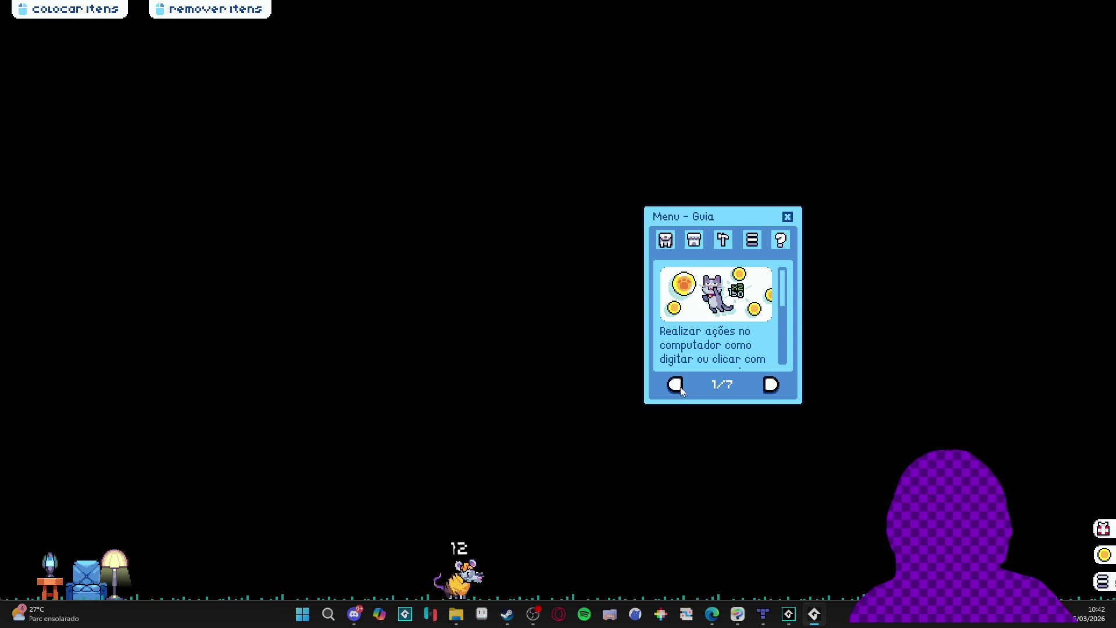
Close the Guia menu and the running game, returning to the GameMaker editor
click(787, 216)
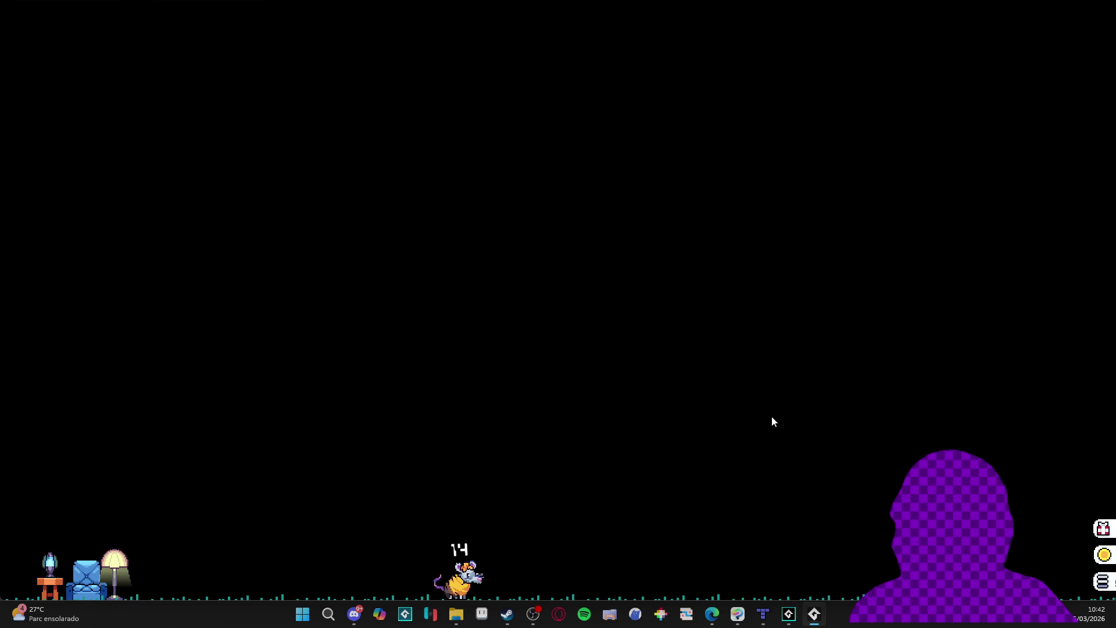
right_click(814, 614)
click(807, 582)
click(558, 249)
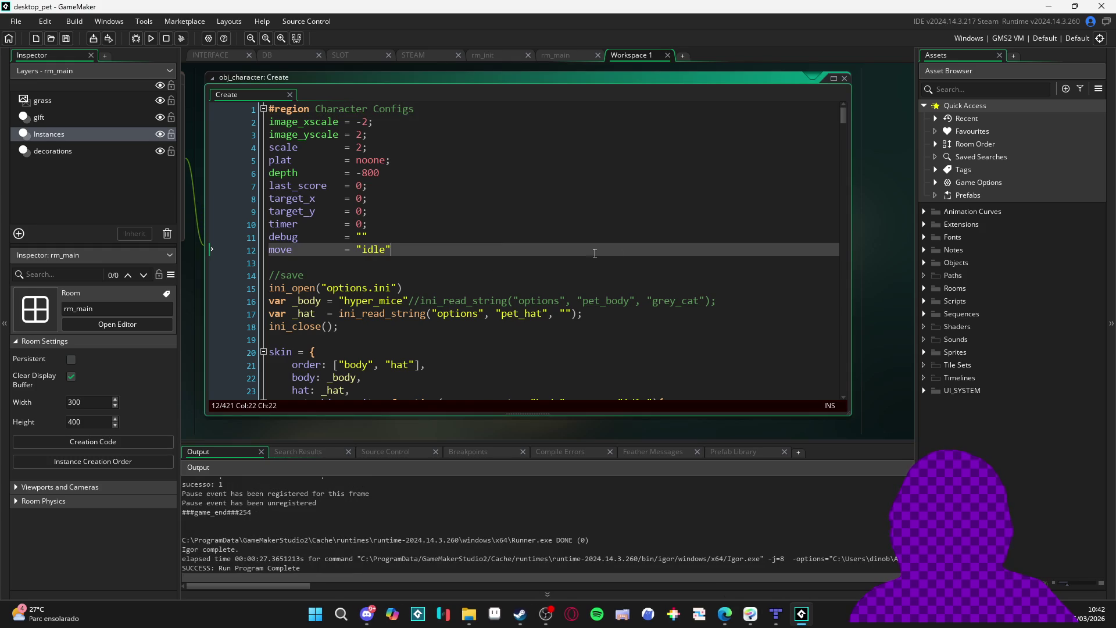
Search the assets for 'character' and open obj_character's Step event code
click(1046, 92)
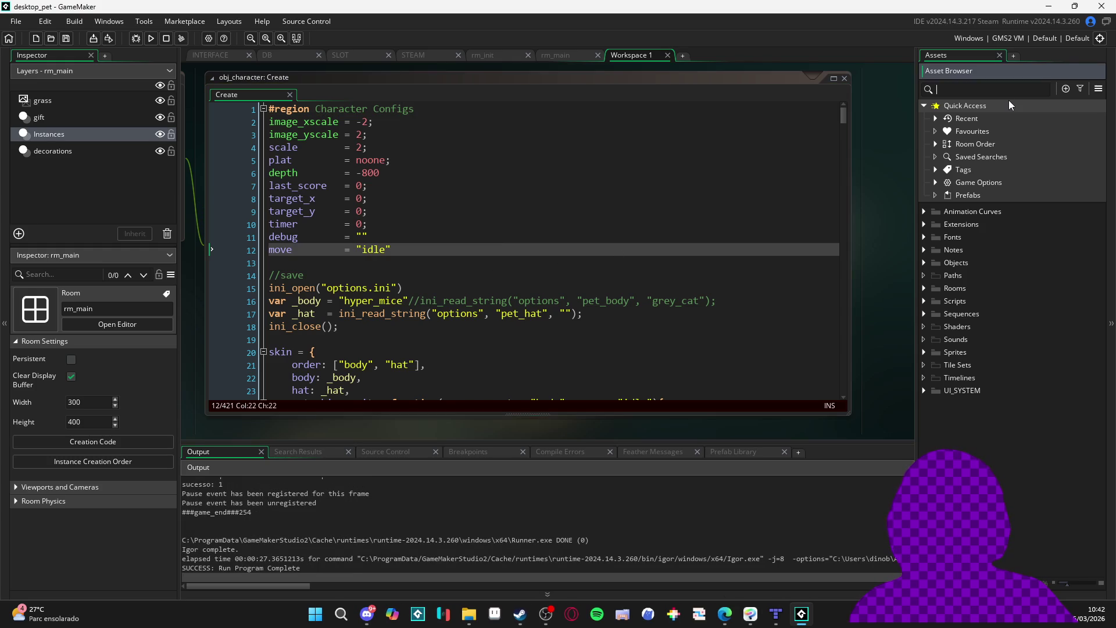
text(character)
double_click(999, 236)
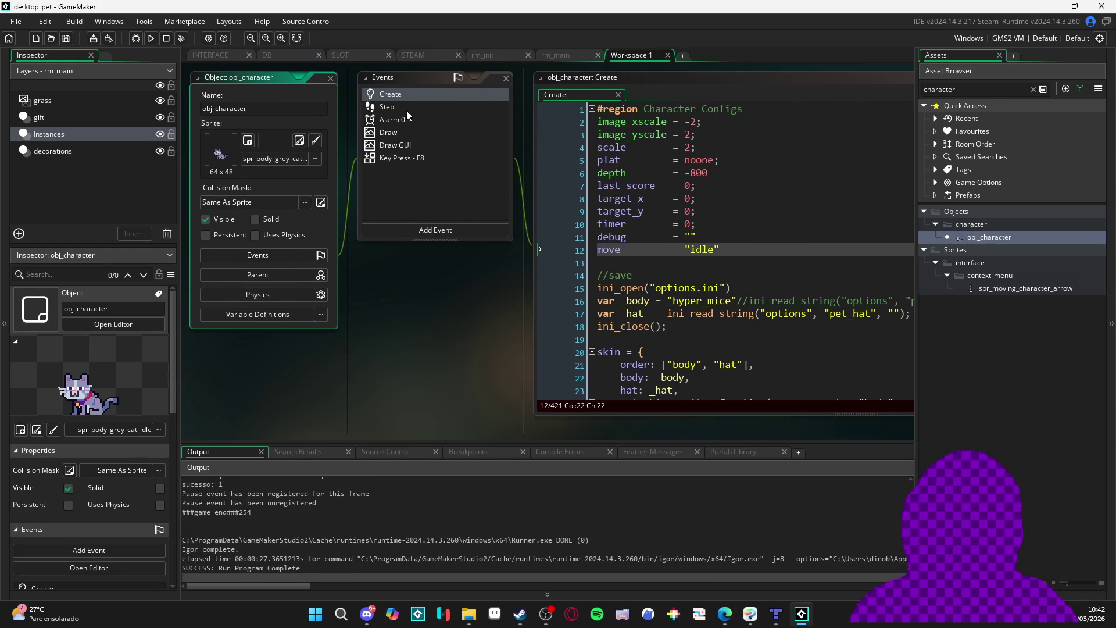
click(407, 107)
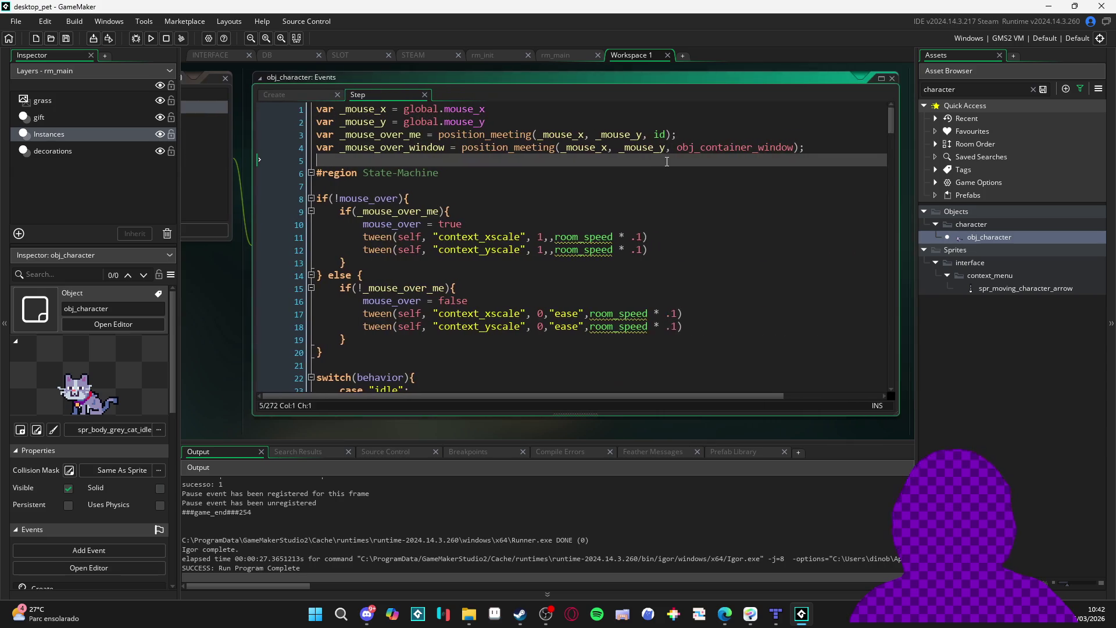
Find "moving" in the code and go to the moving case's y = mouse_y line
text("moving)
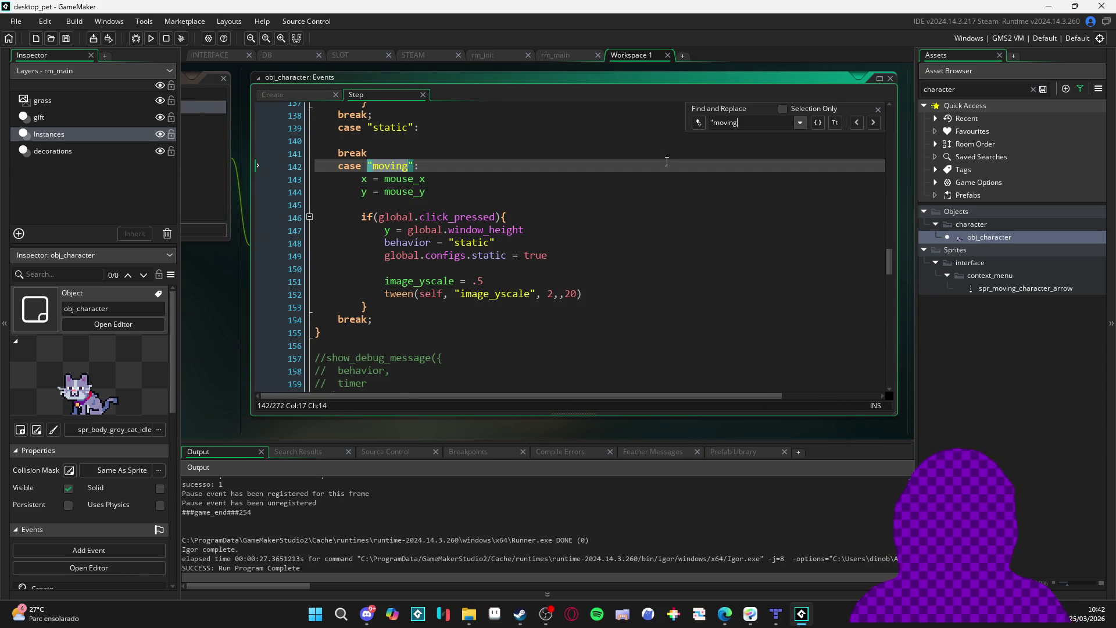
click(878, 110)
click(446, 182)
click(447, 197)
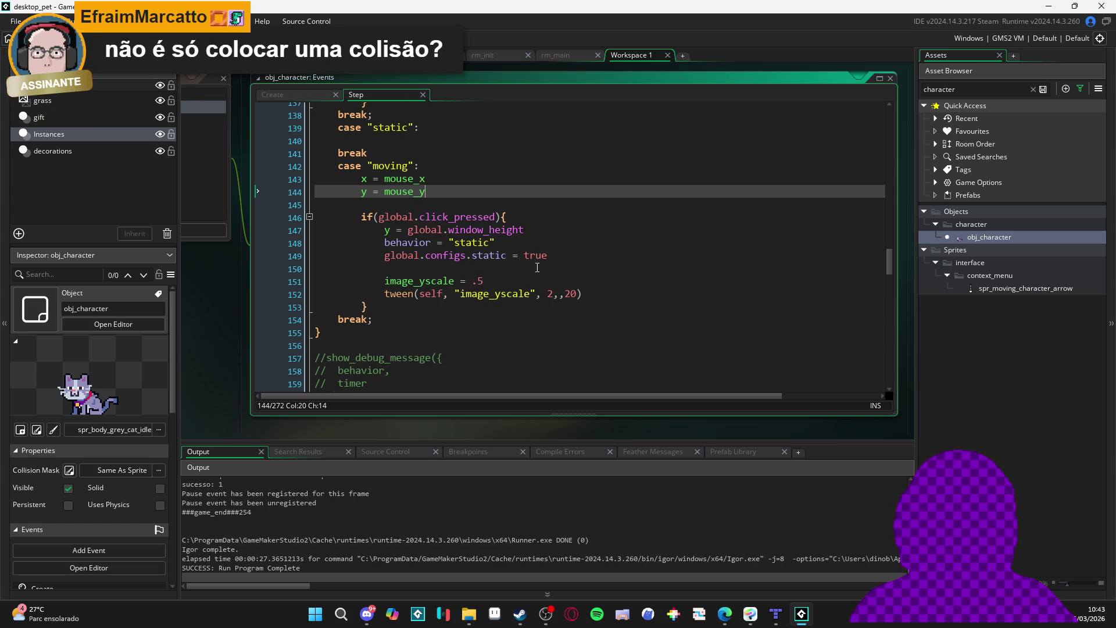
Add blank lines after y = global.window_height and a //placing comment above the click block
click(562, 226)
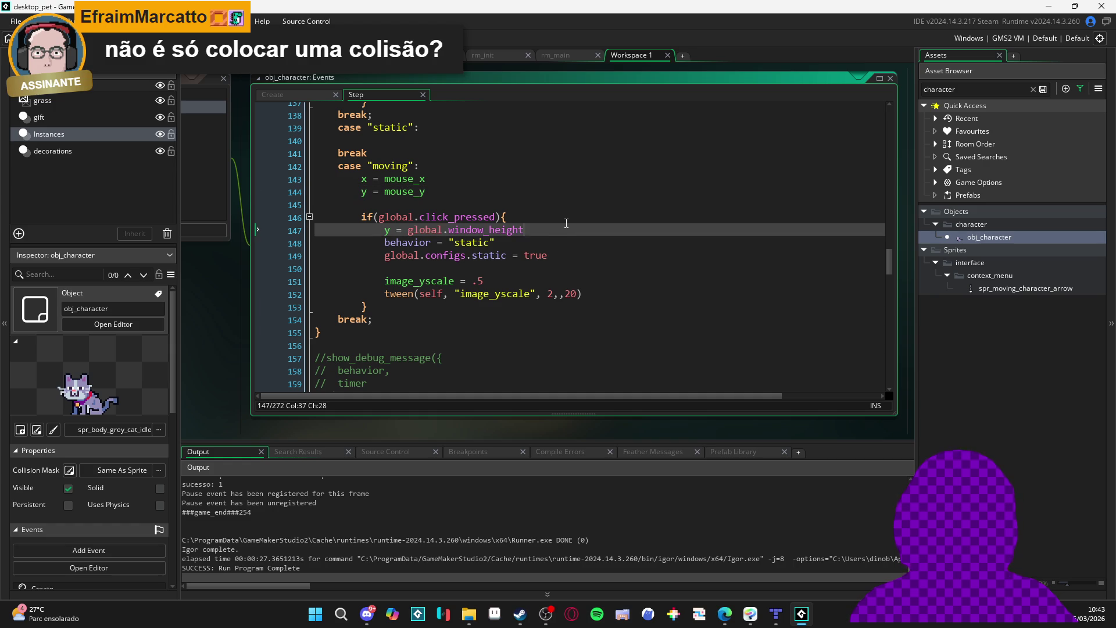
key(Return)
key(Return)
key(Up)
key(Return)
key(Up)
key(Up)
key(Up)
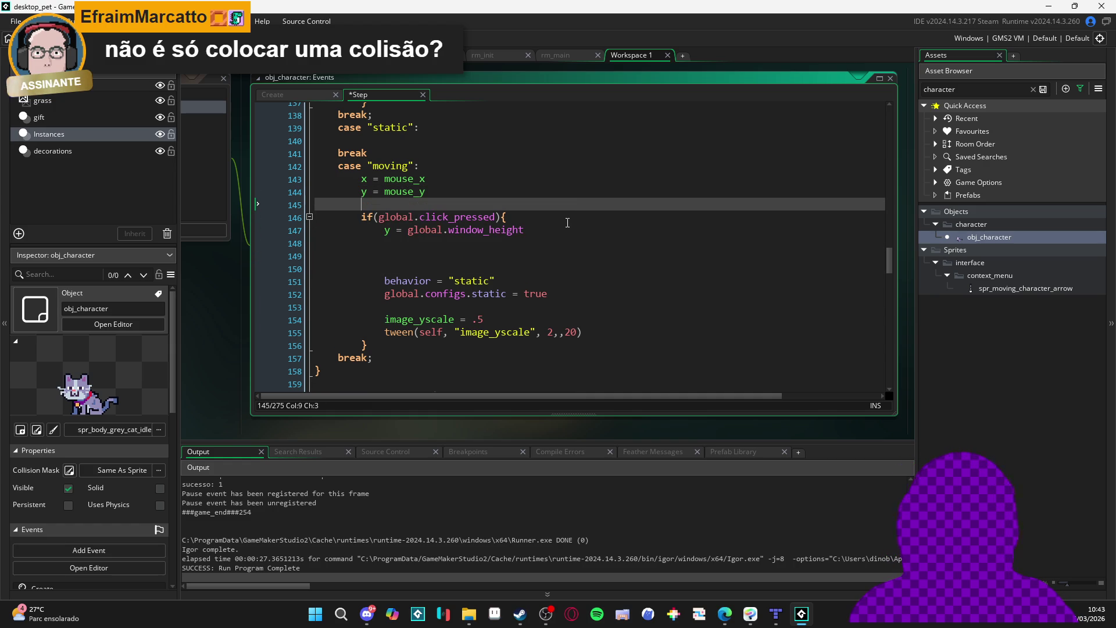
key(Return)
key(Tab)
text(//placing)
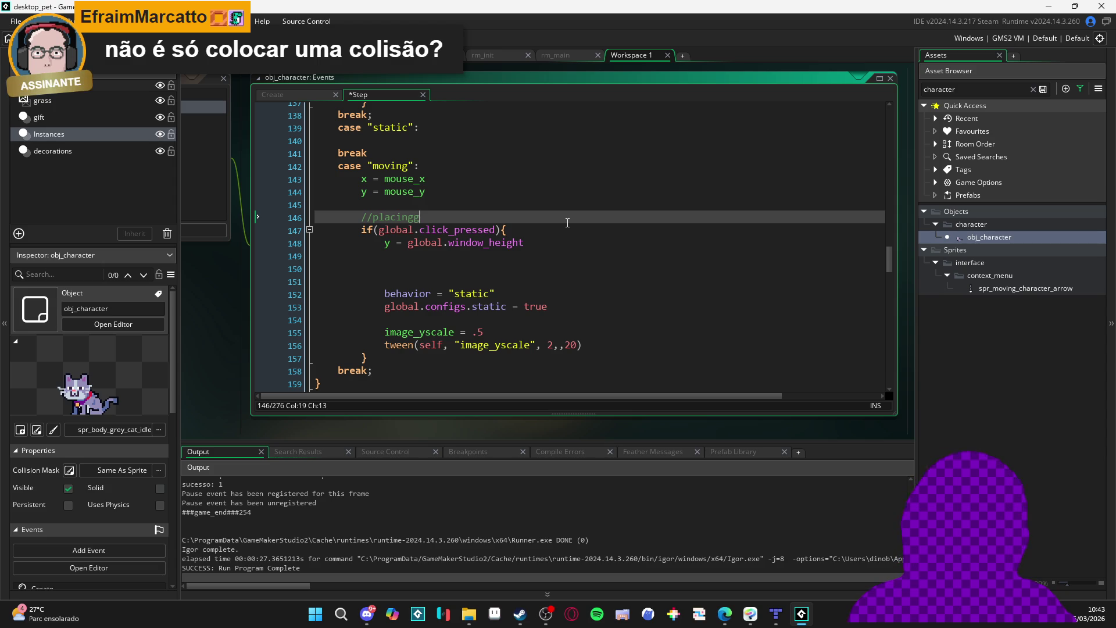
key(Down)
key(Down)
key(Down)
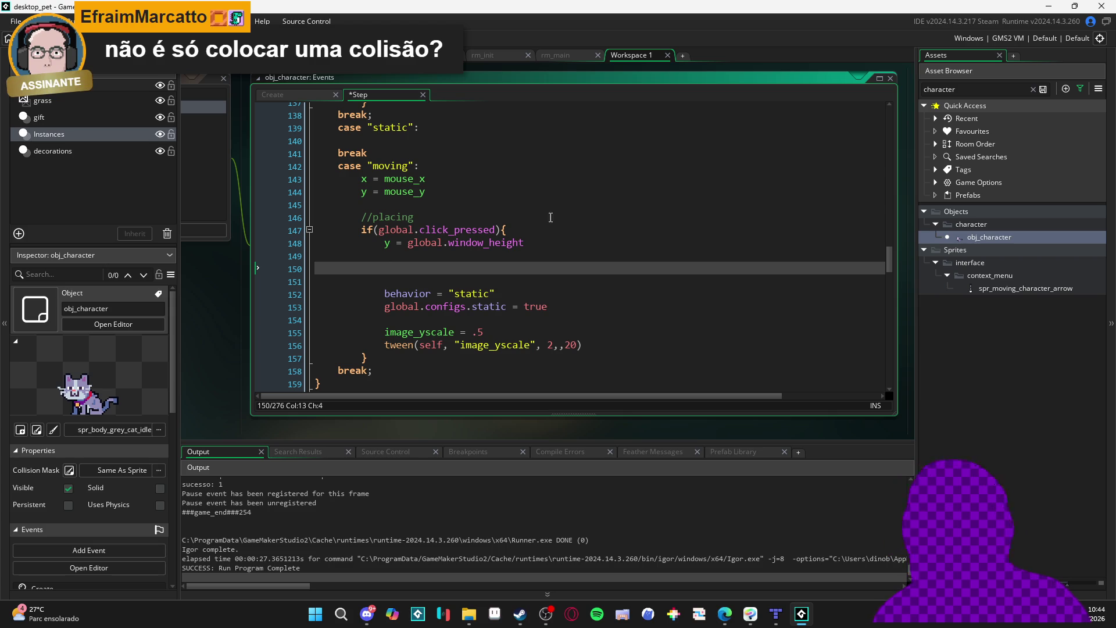
double_click(1004, 238)
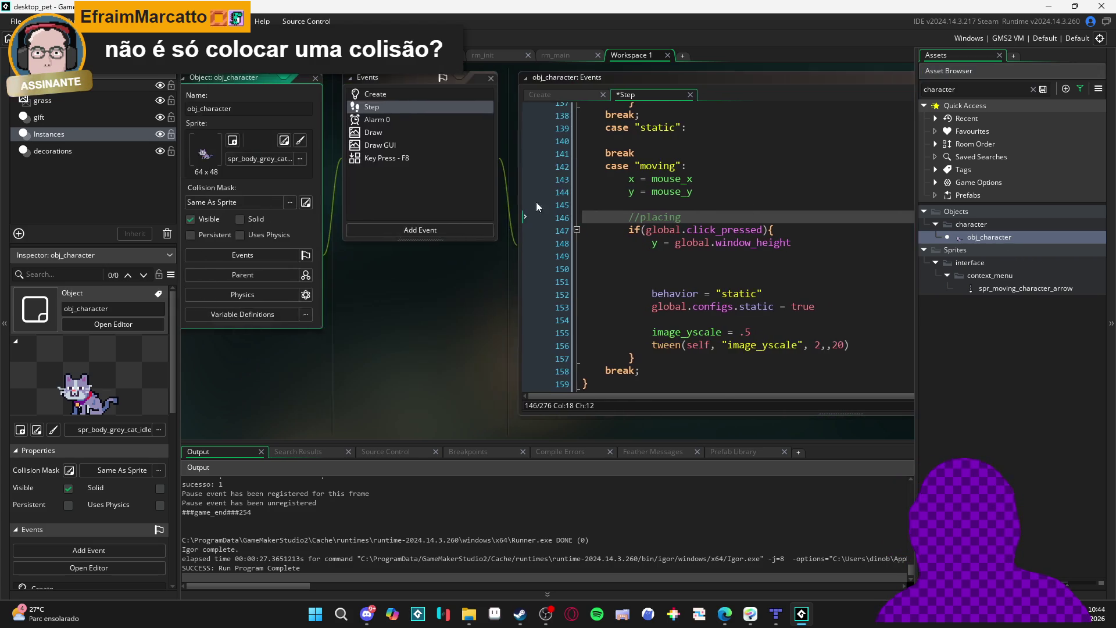
click(419, 140)
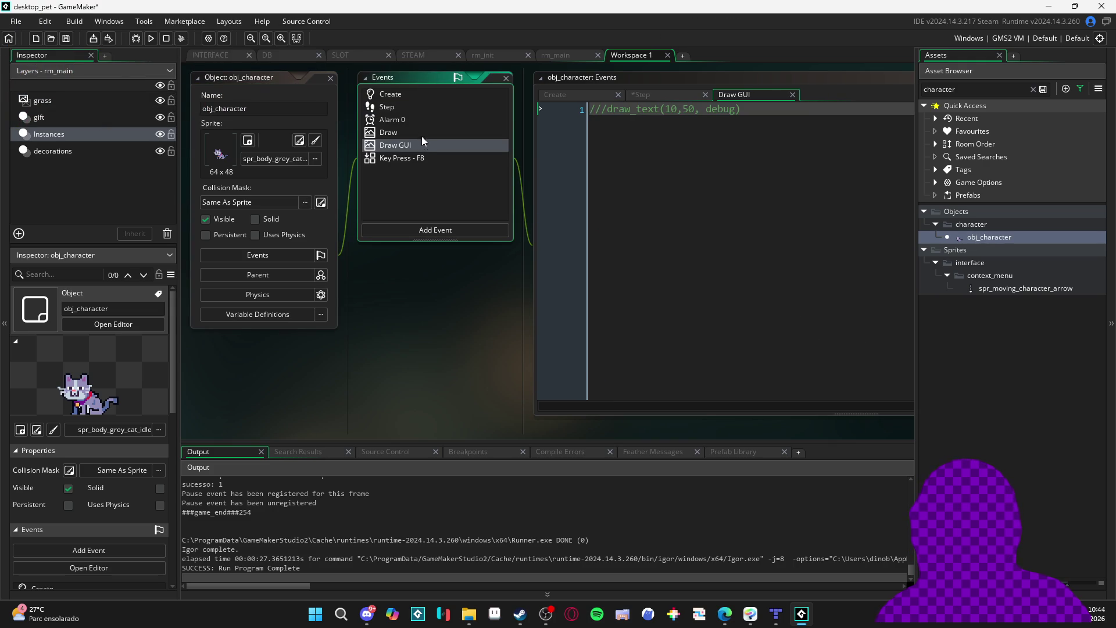
click(417, 132)
click(780, 76)
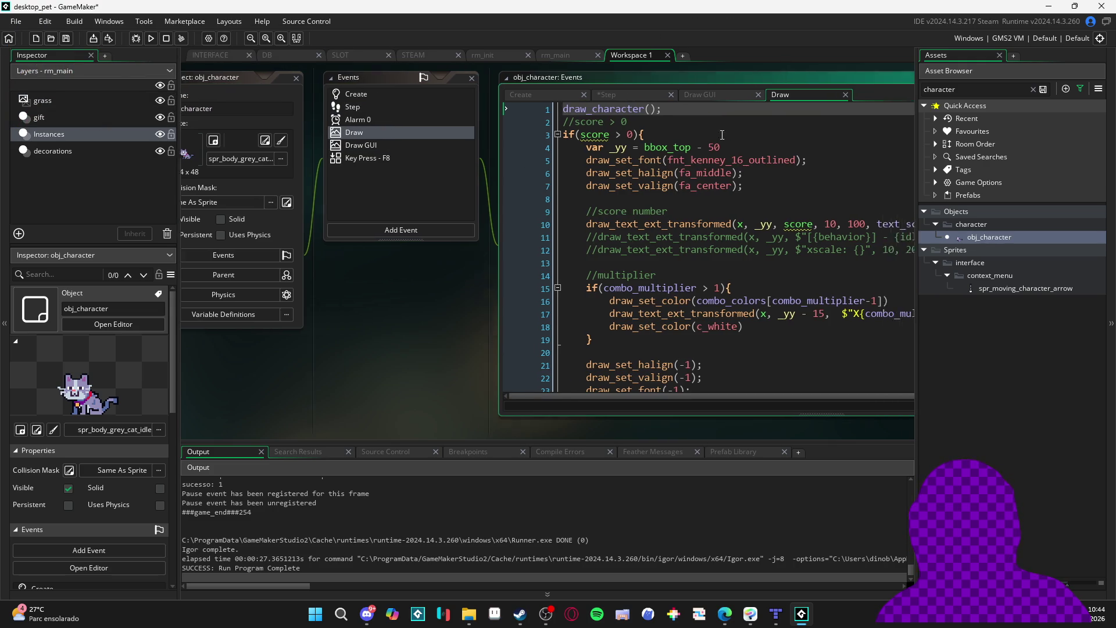
scroll(645, 203, down, 9)
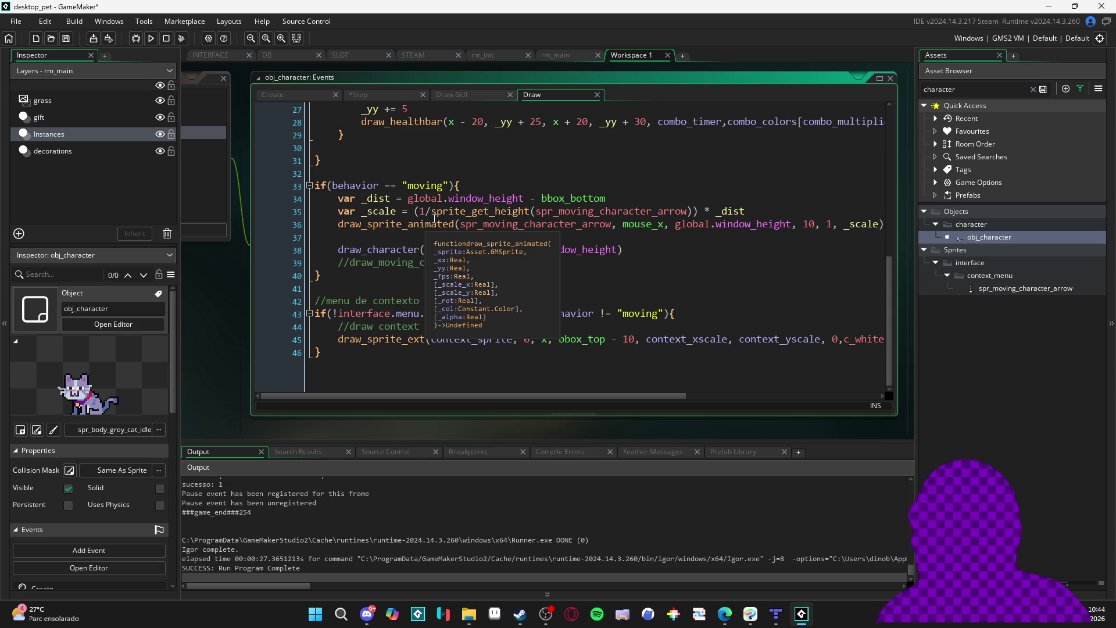
mouse_move(468, 223)
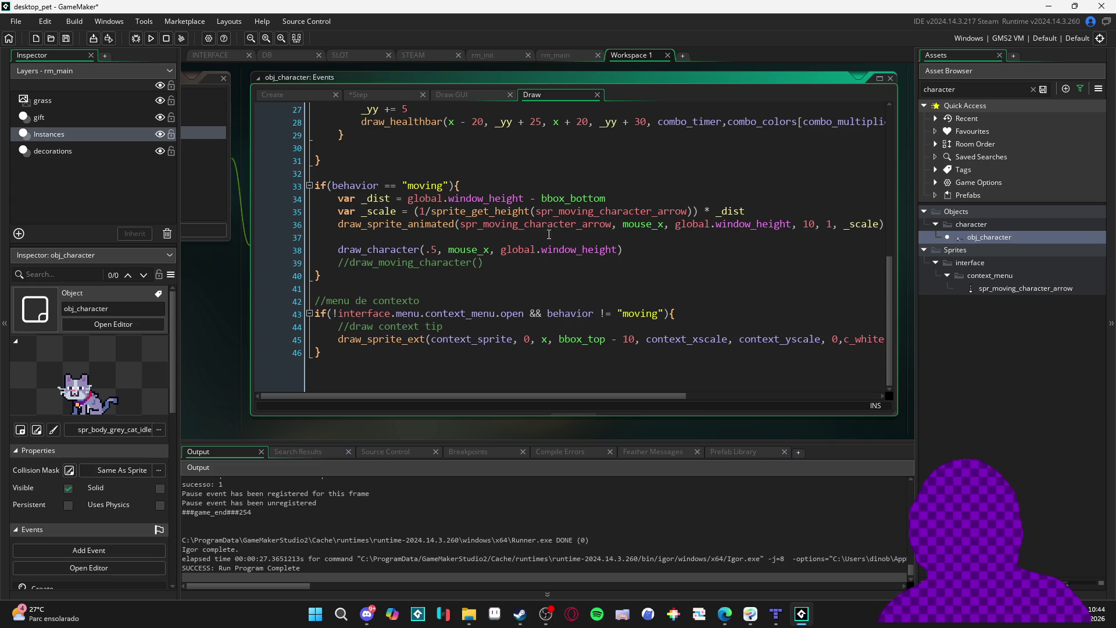
click(617, 238)
scroll(620, 247, right, 3)
scroll(625, 256, left, 3)
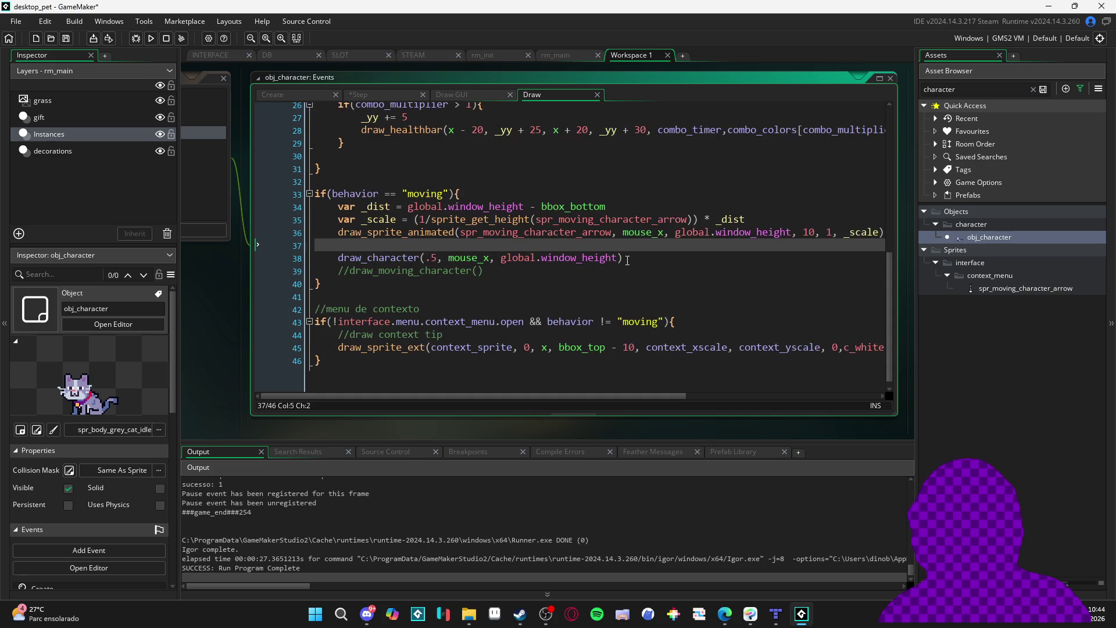
mouse_move(620, 257)
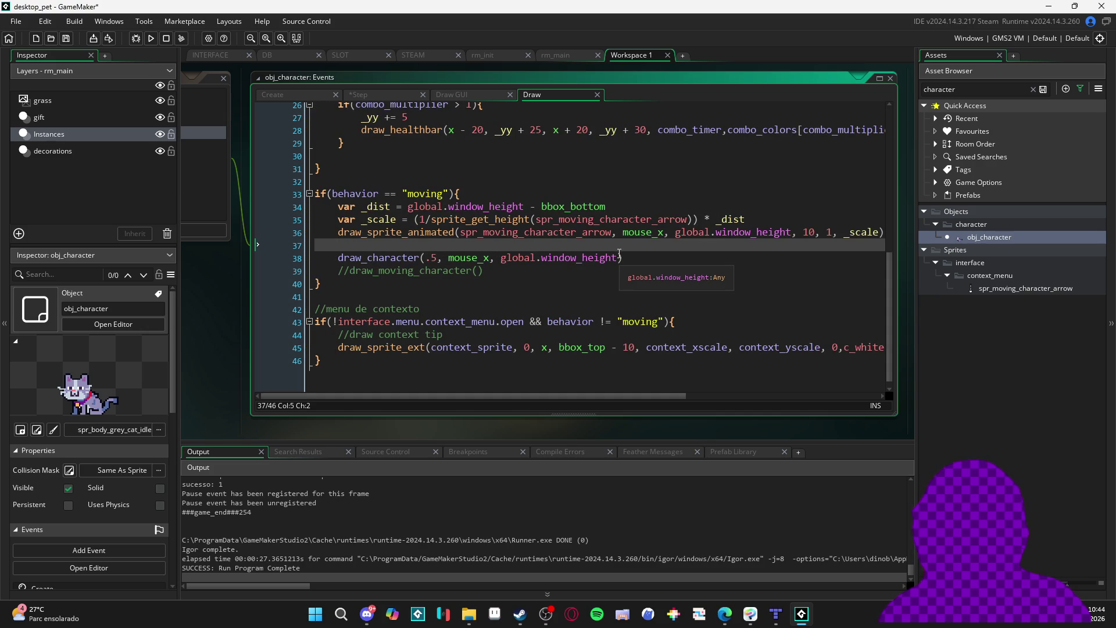
mouse_move(711, 235)
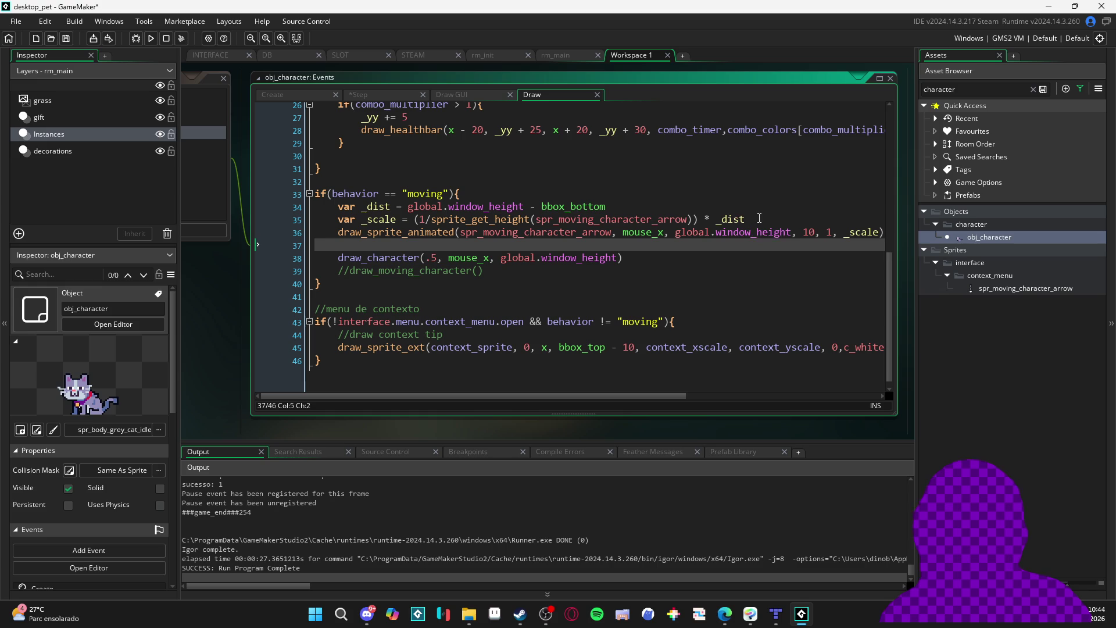
mouse_move(570, 209)
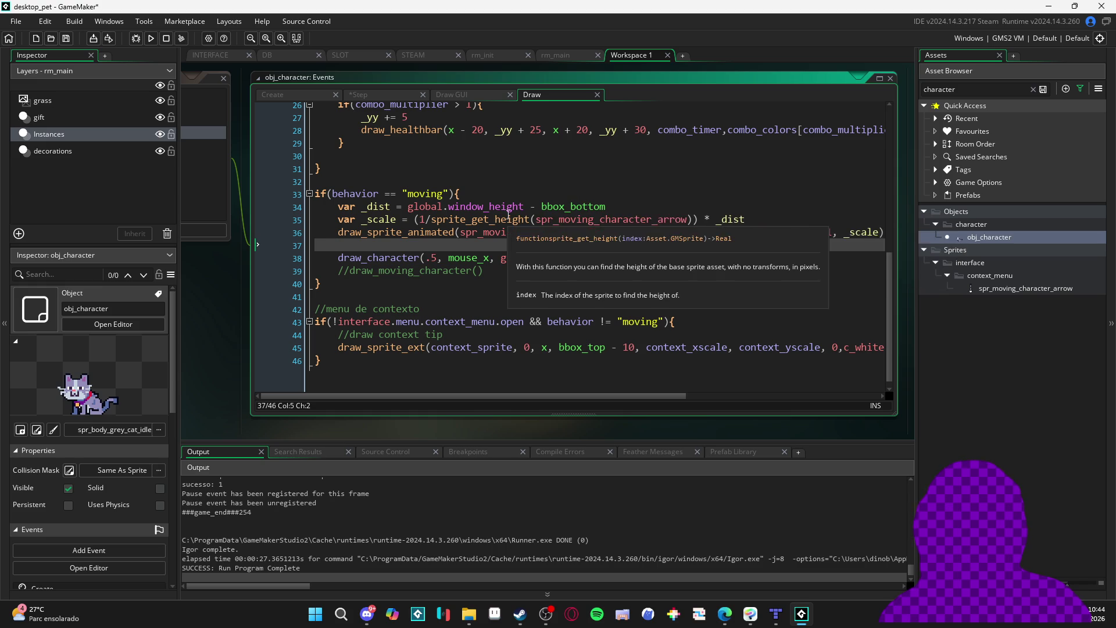
mouse_move(502, 207)
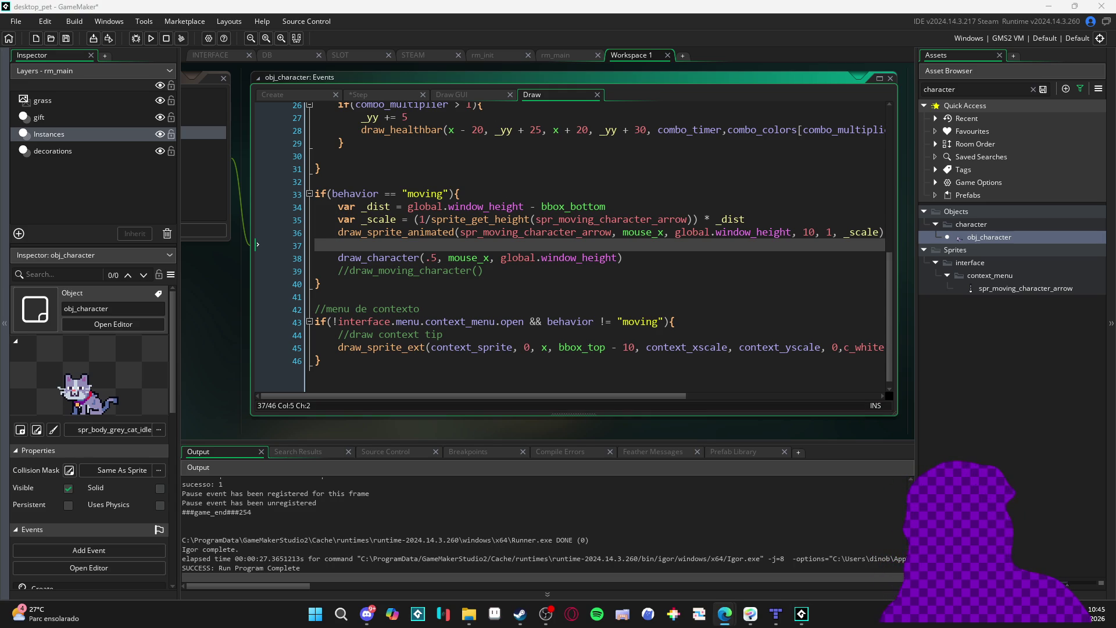
mouse_move(362, 323)
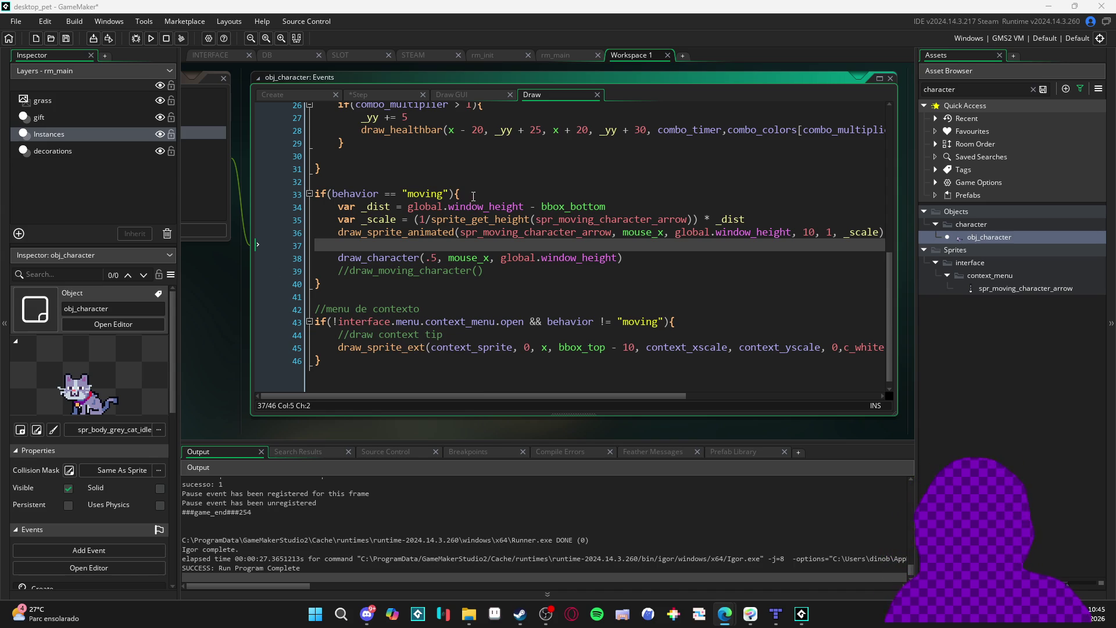
drag(205, 281, 326, 294)
In the Create event, add placing_cast_y = 0 after move, align the equals signs, and save
click(492, 258)
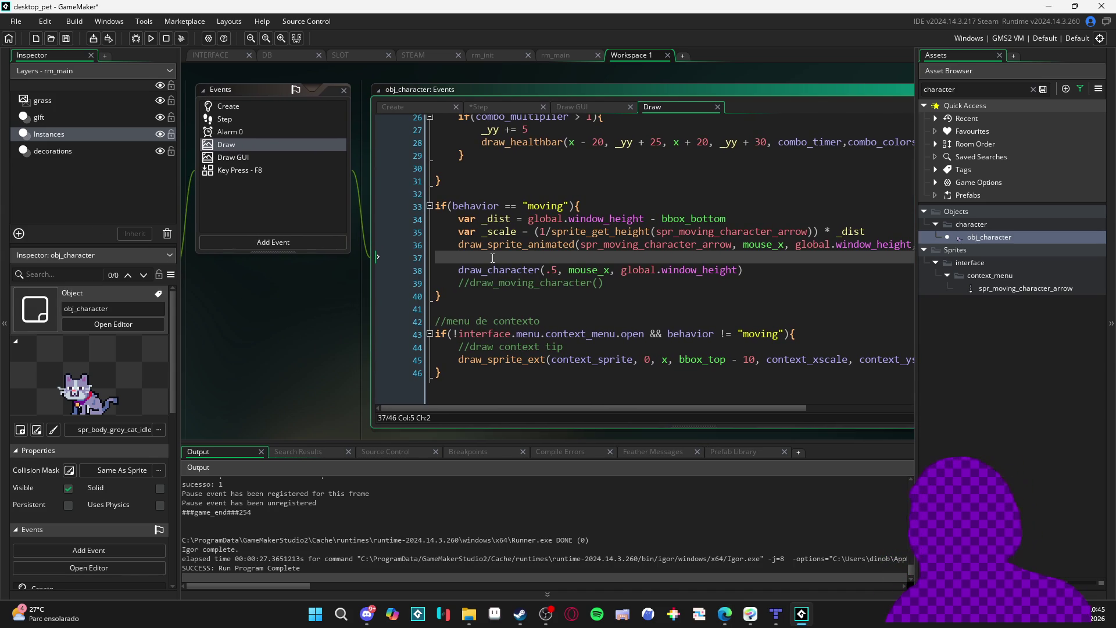
click(275, 110)
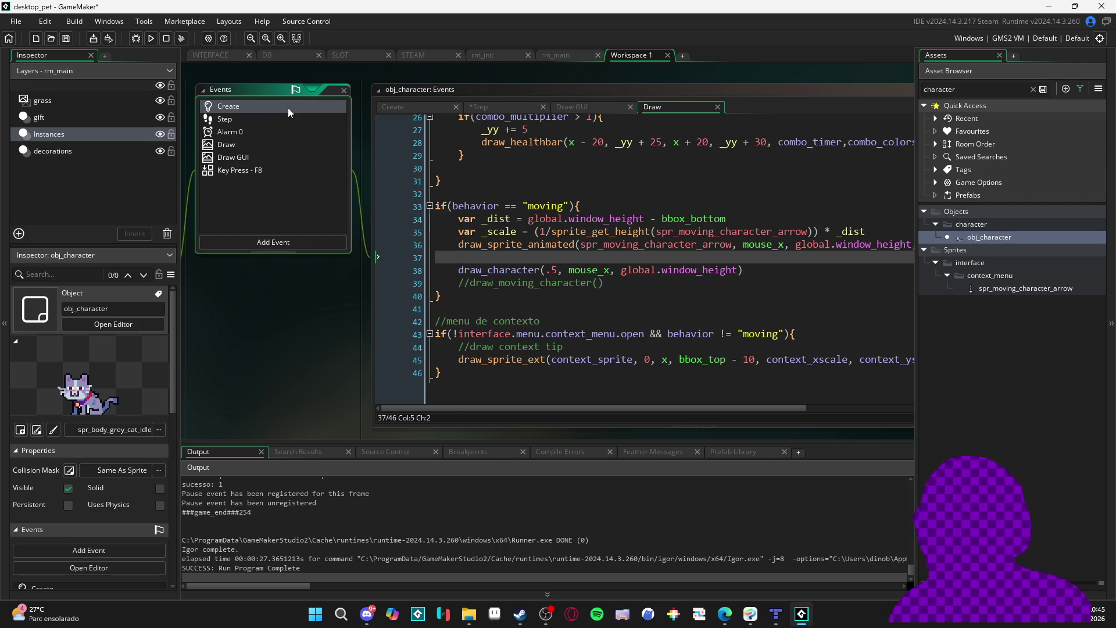
double_click(291, 106)
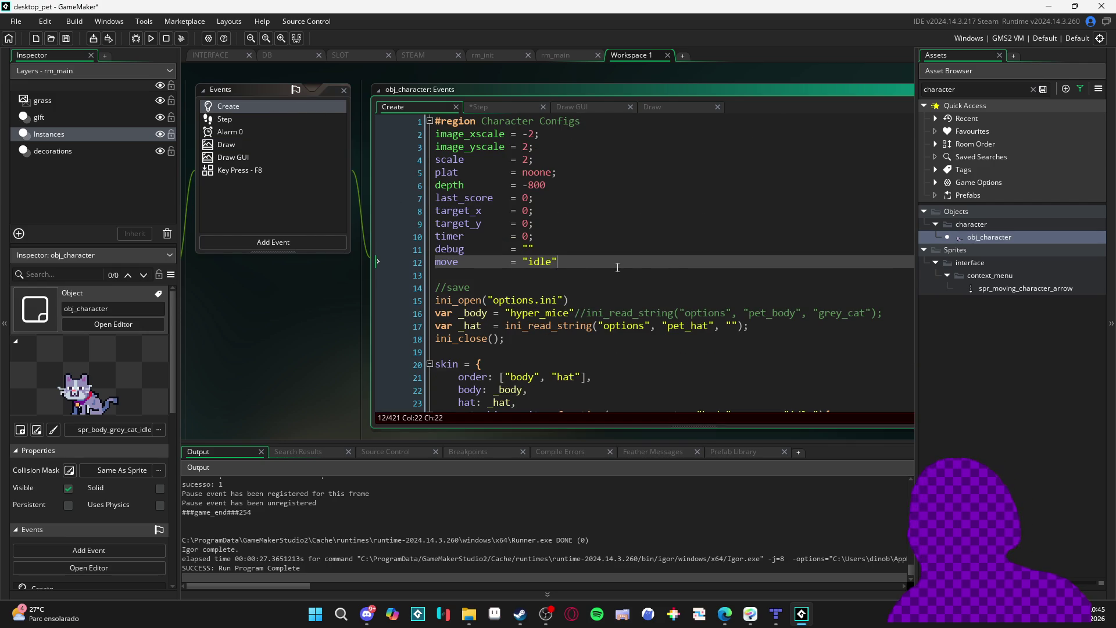
key(Return)
text(placing )
text(cast_y =0)
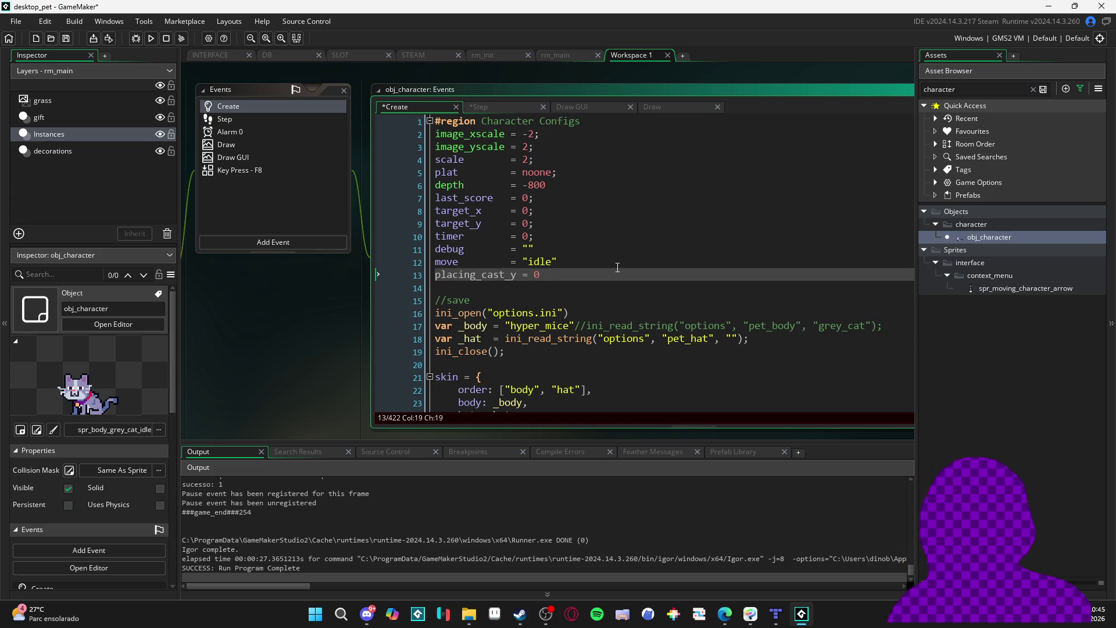
key(Up)
key(Left)
key(Left)
key(Left)
key(Up)
key(Up)
key(Up)
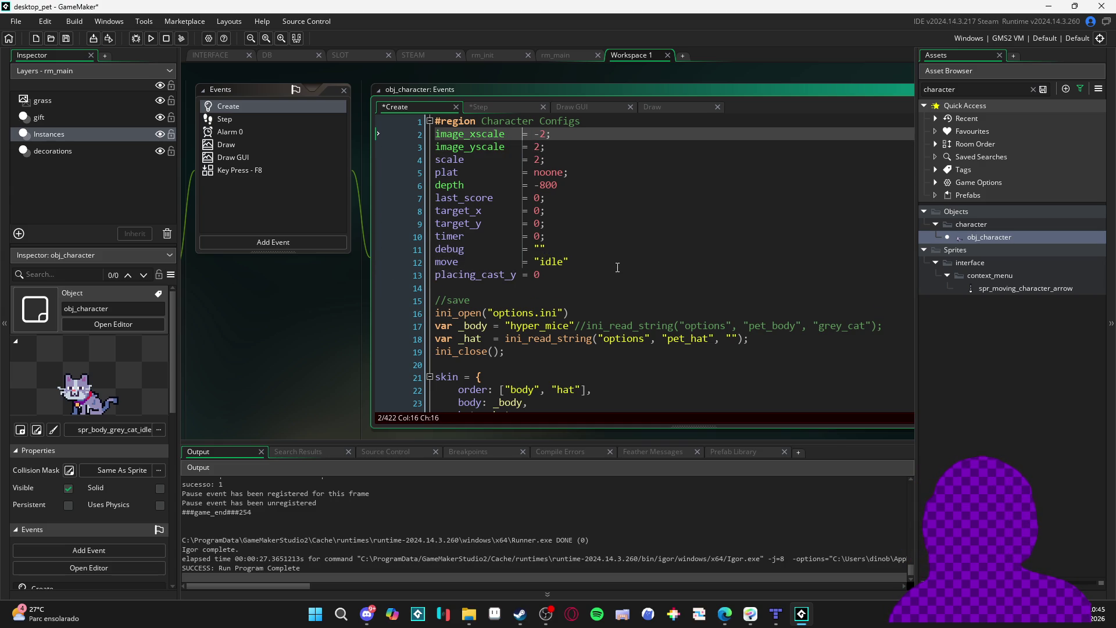
key(ctrl+s)
Return to the Draw event code at the end of the moving condition line
click(615, 109)
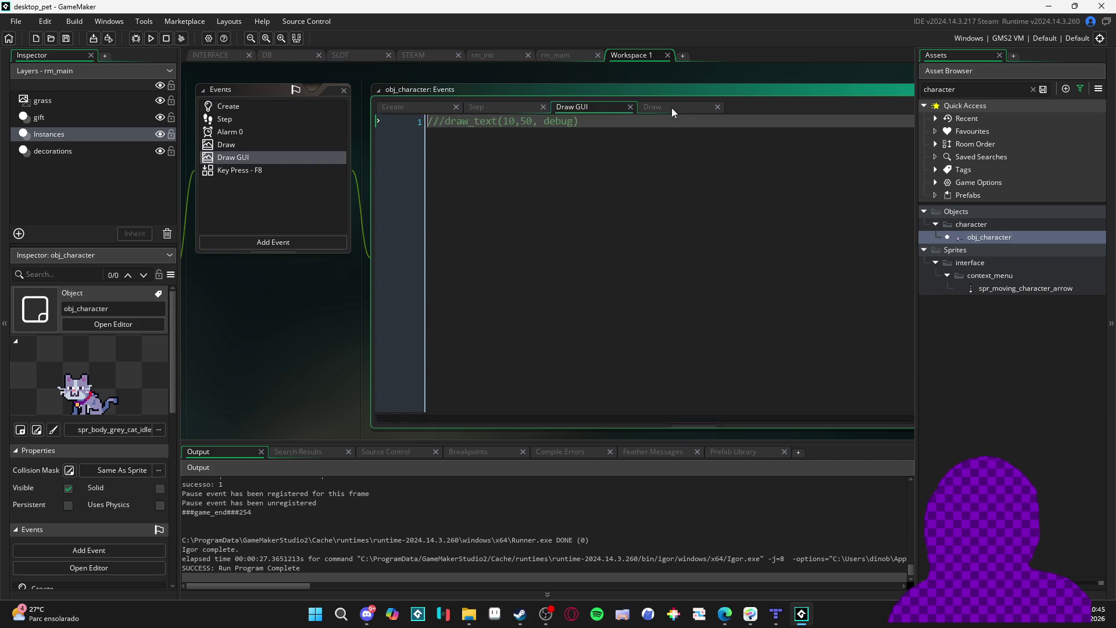
click(671, 106)
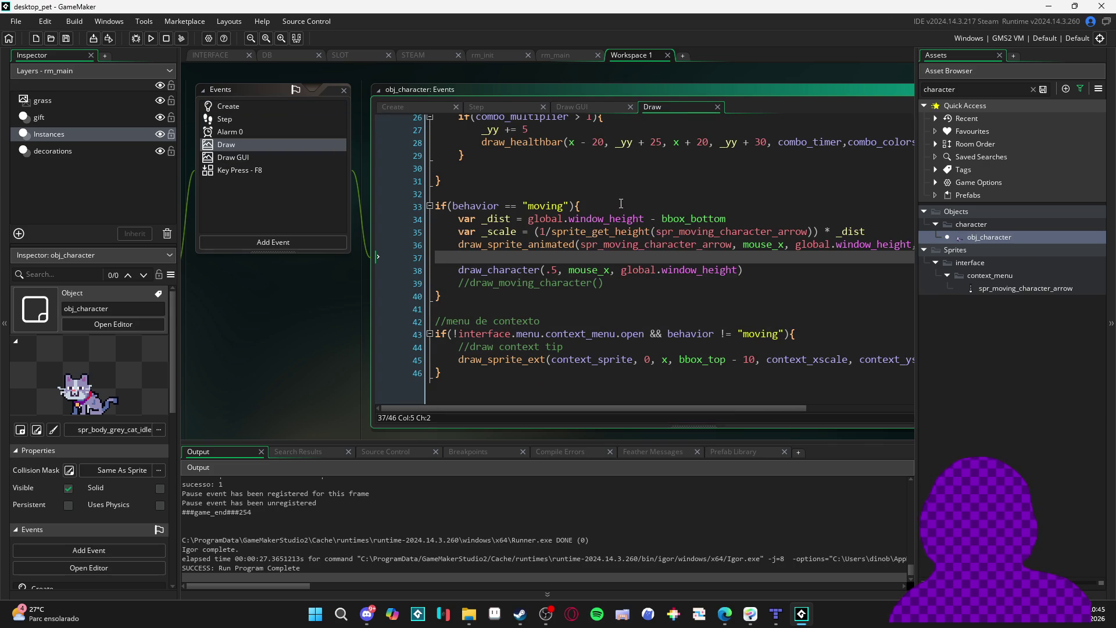
click(659, 208)
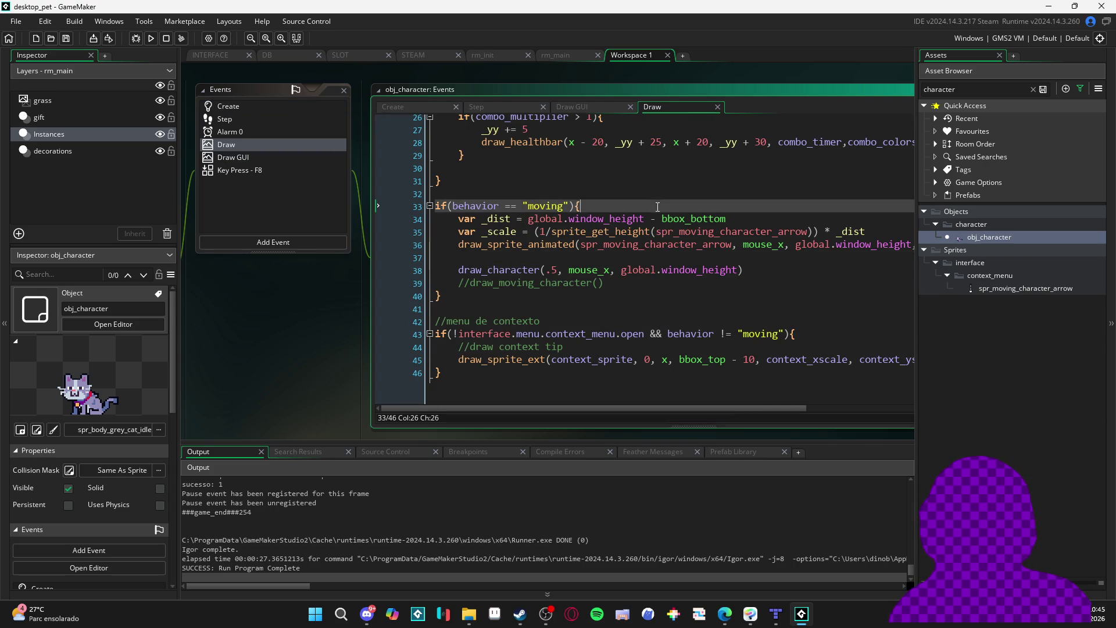
Add var _y1 = bbox_bottom inside the moving block
key(Return)
key(Return)
key(Up)
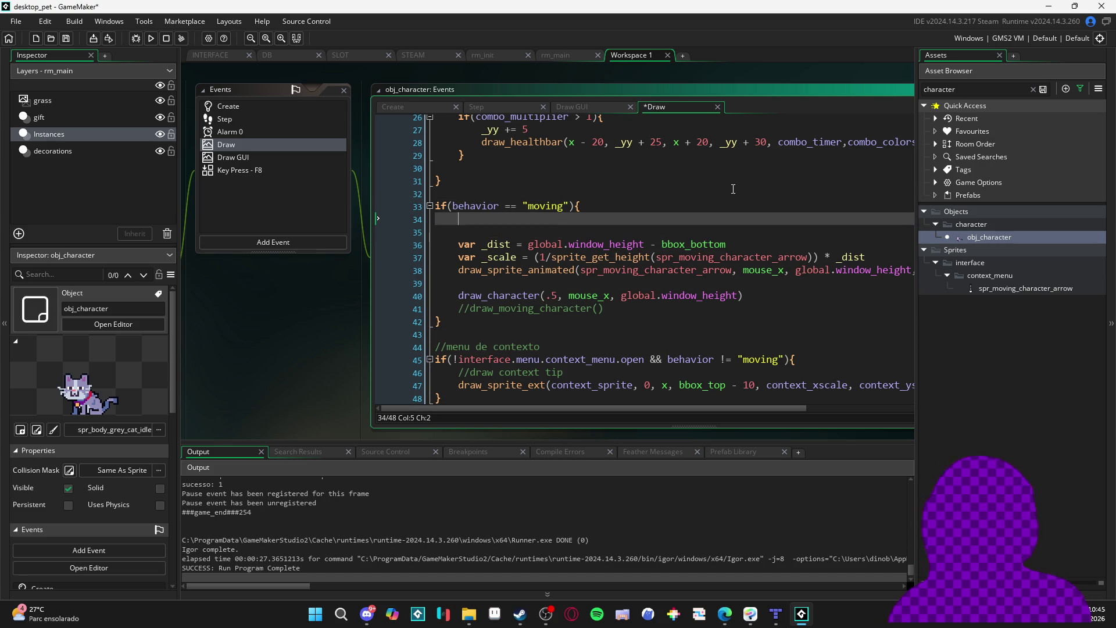
text(var _y1 = )
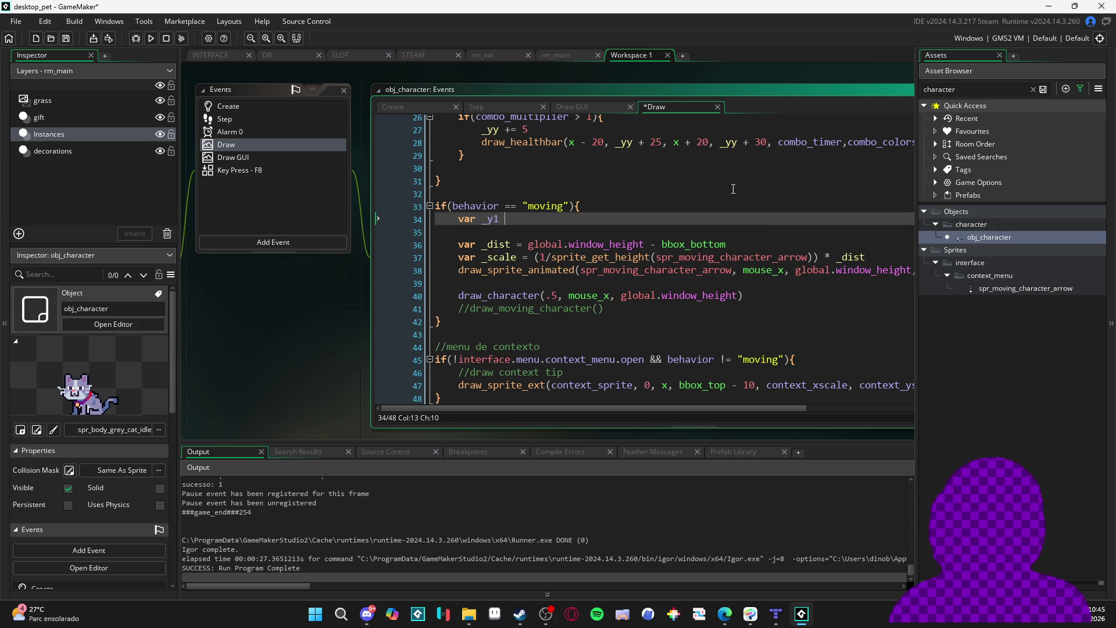
text(bb)
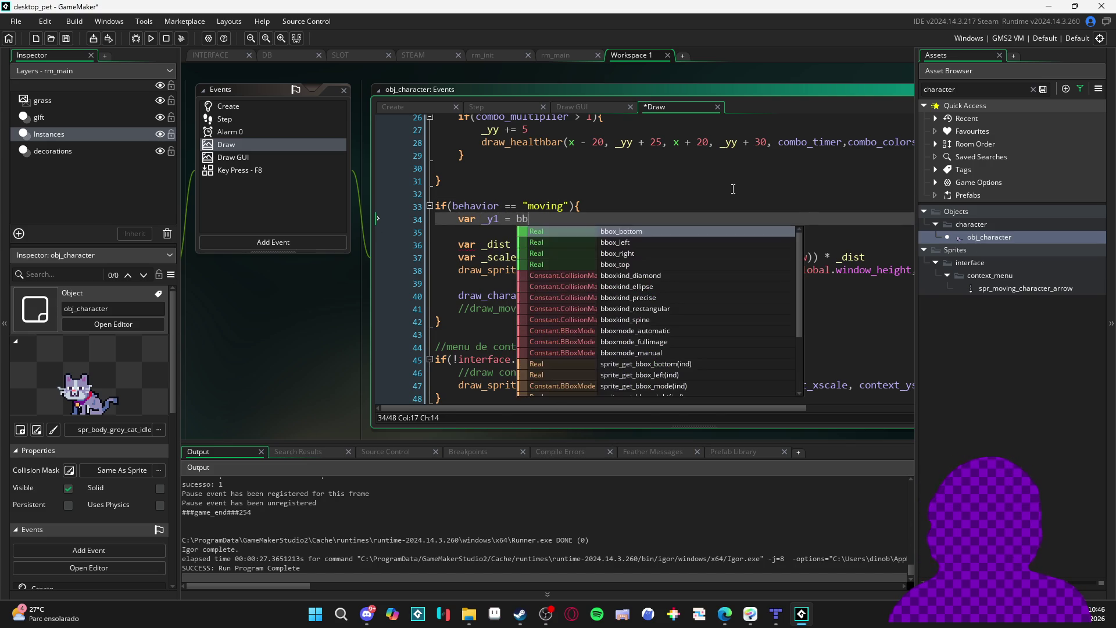
key(Return)
key(Return)
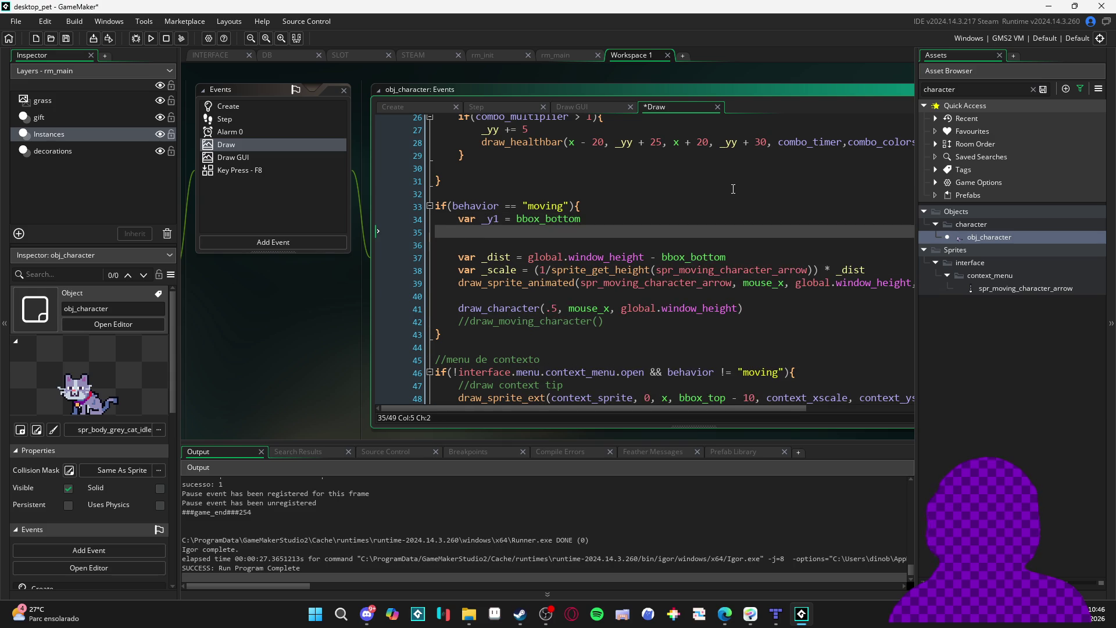
Add var _raycast = collision_line_list(x, below _y1, with aligned equals signs
text(var _y2 =)
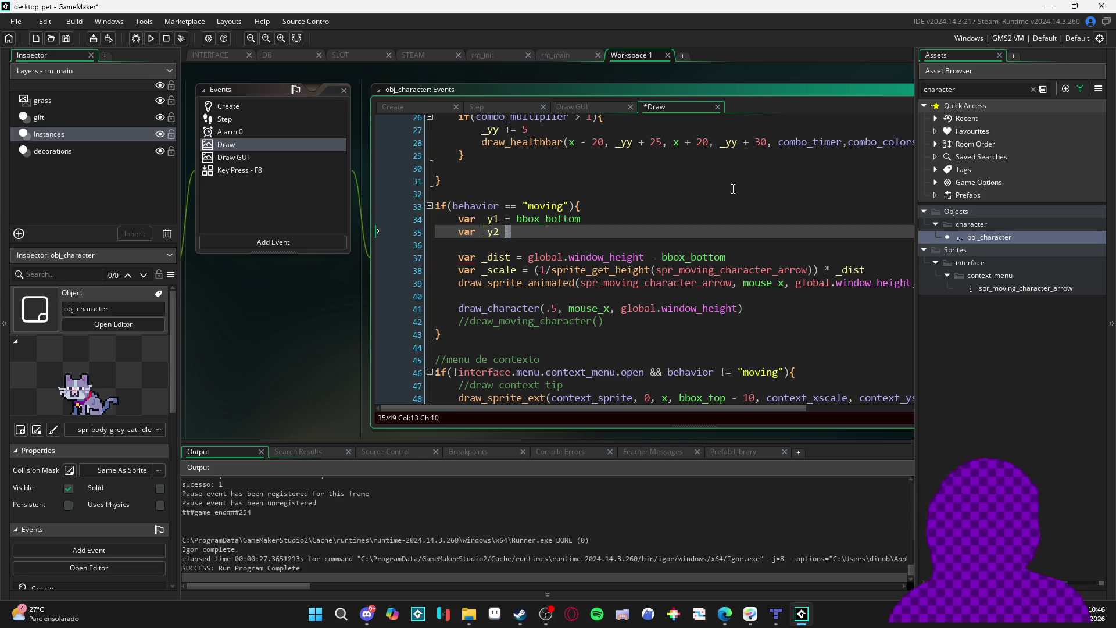
key(BackSpace)
key(BackSpace)
key(BackSpace)
text(colision )
text(=)
key(ctrl+shift+Left)
key(BackSpace)
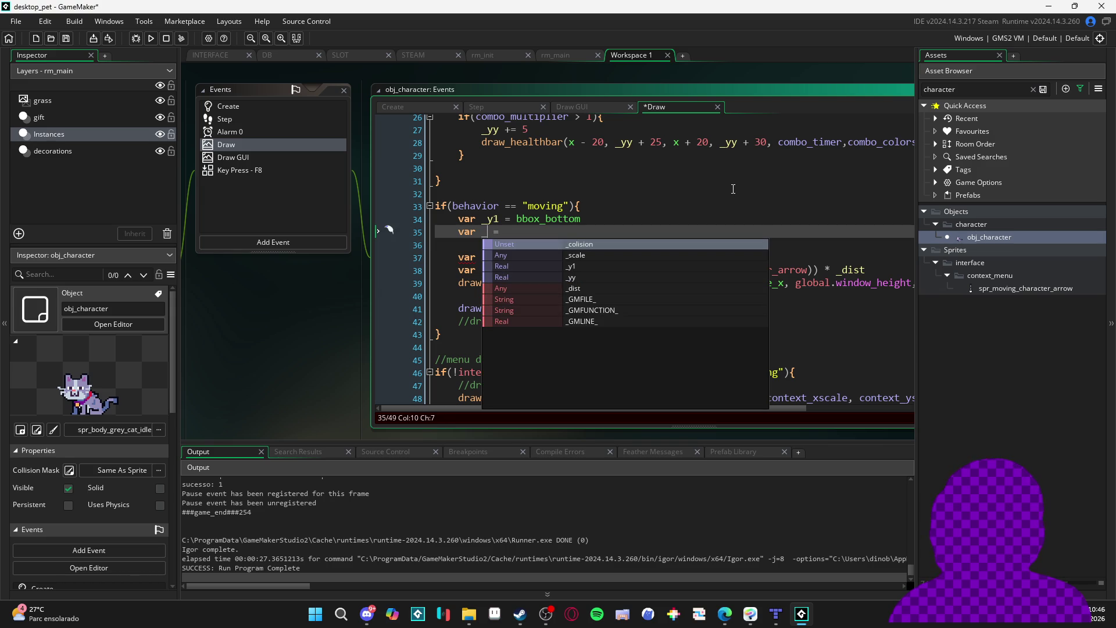
text(raysca)
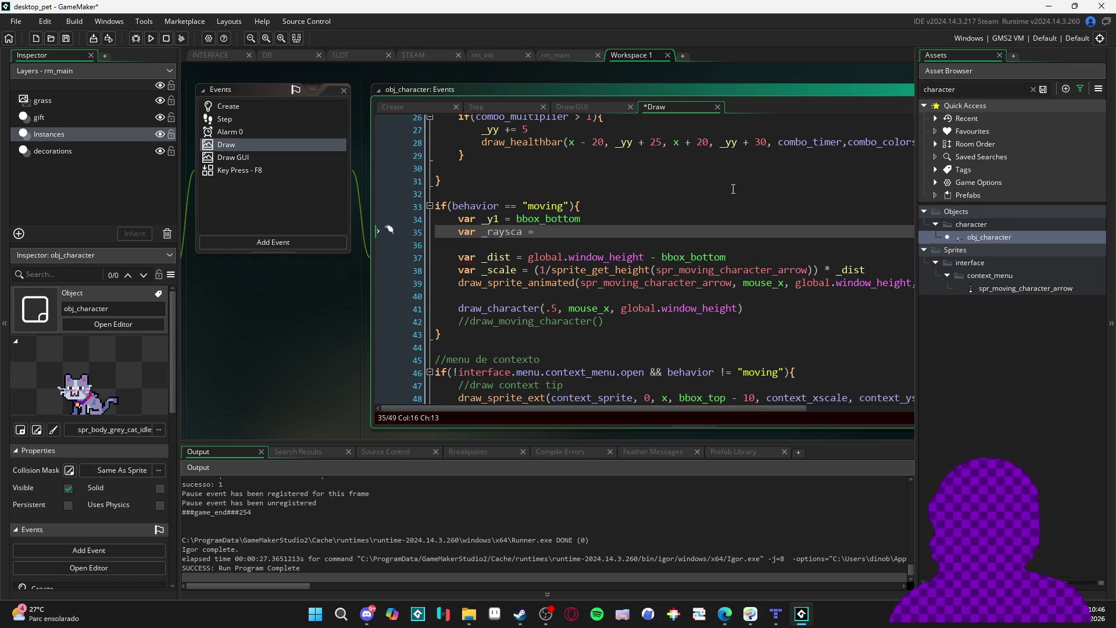
text(st)
key(Up)
key(ctrl+Left)
key(ctrl+Left)
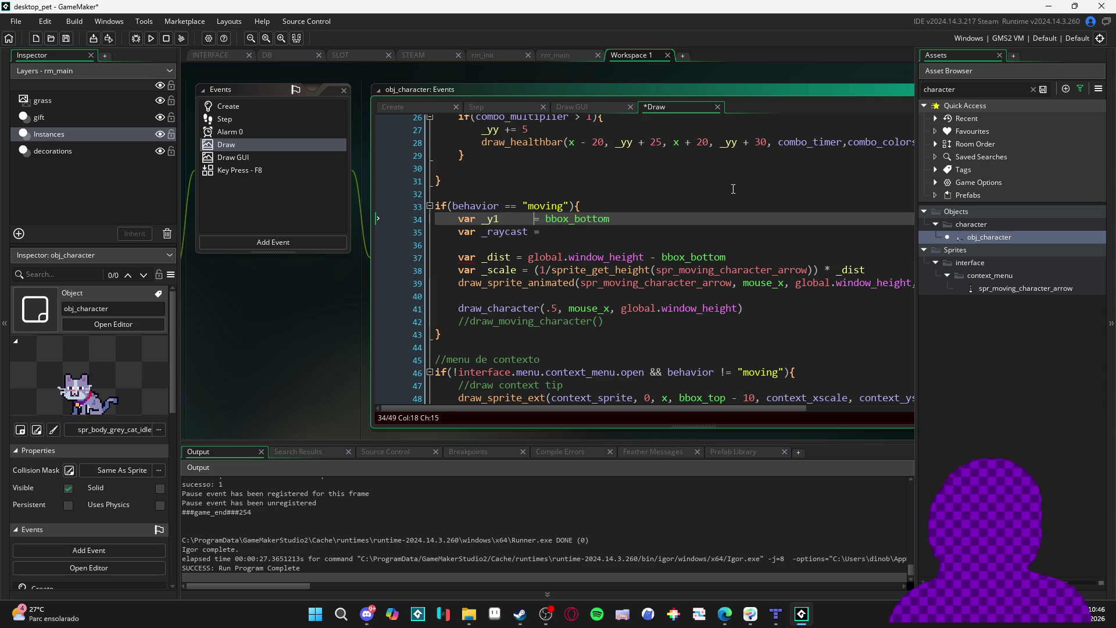
key(Down)
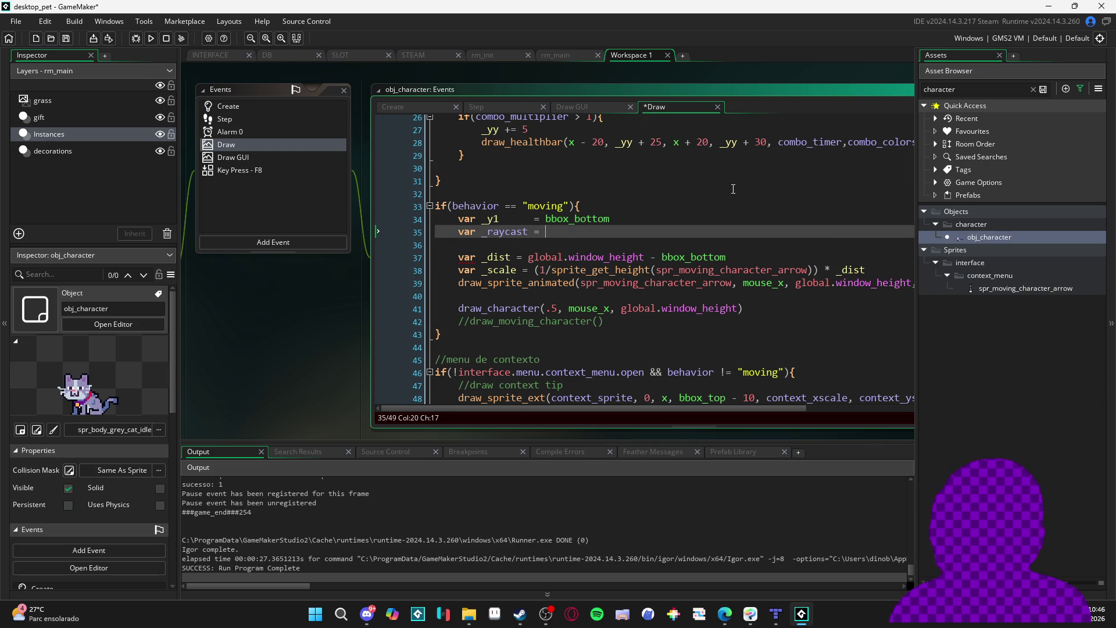
text(collision_l)
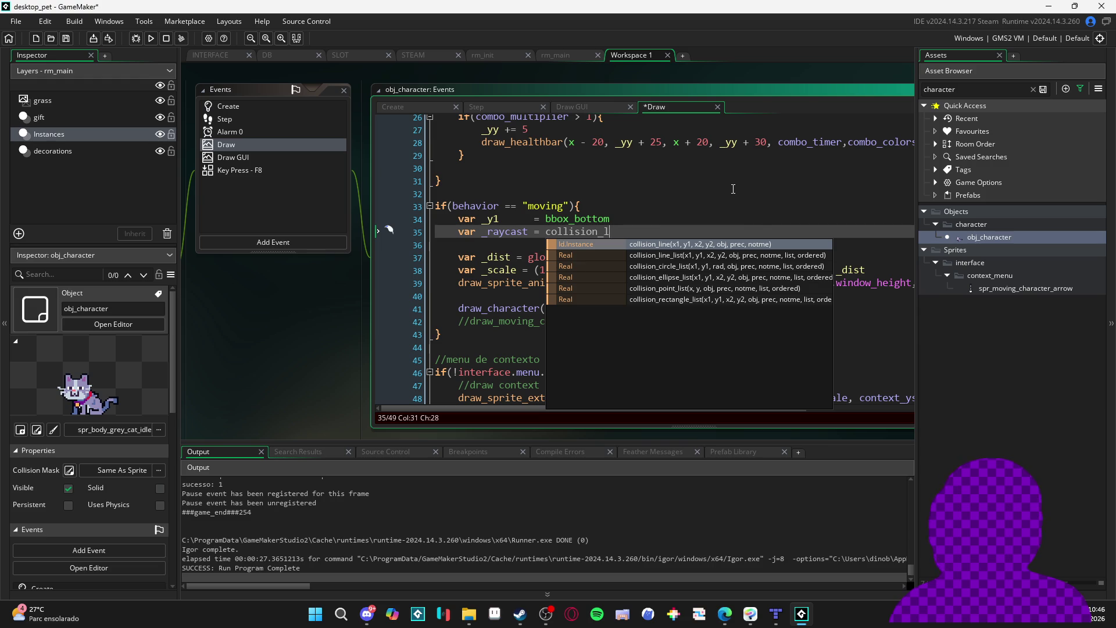
key(Down)
key(Return)
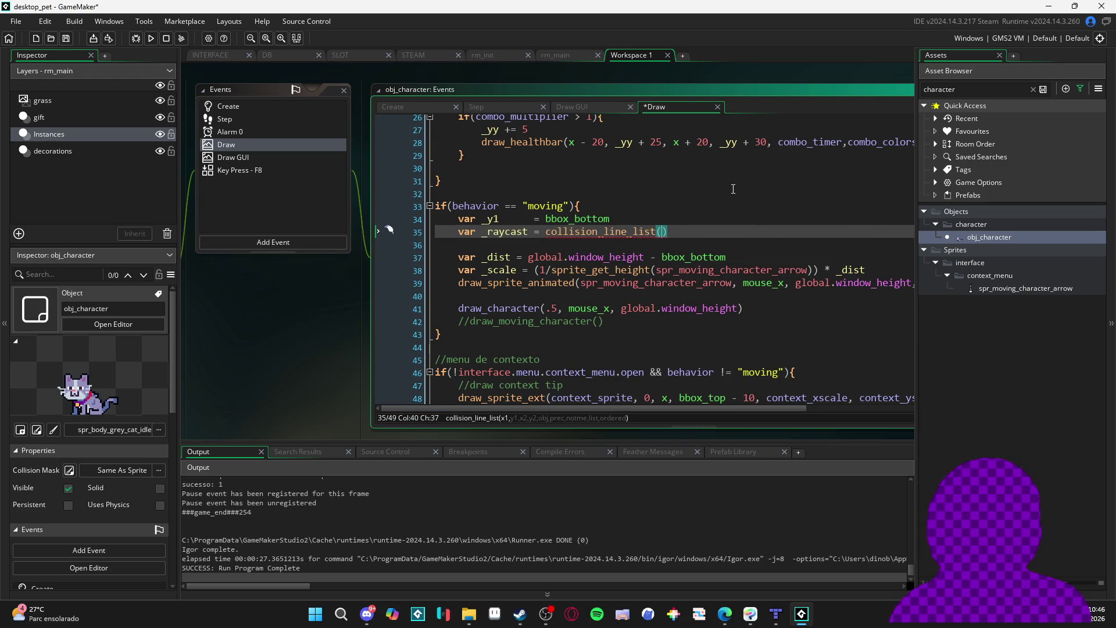
text(x)
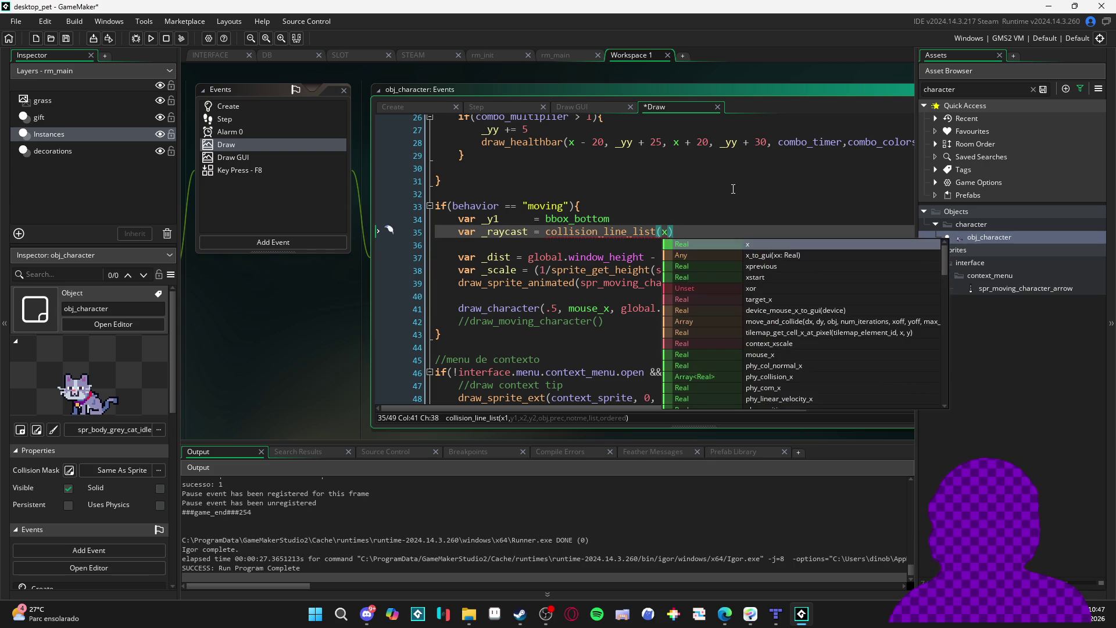
text(,)
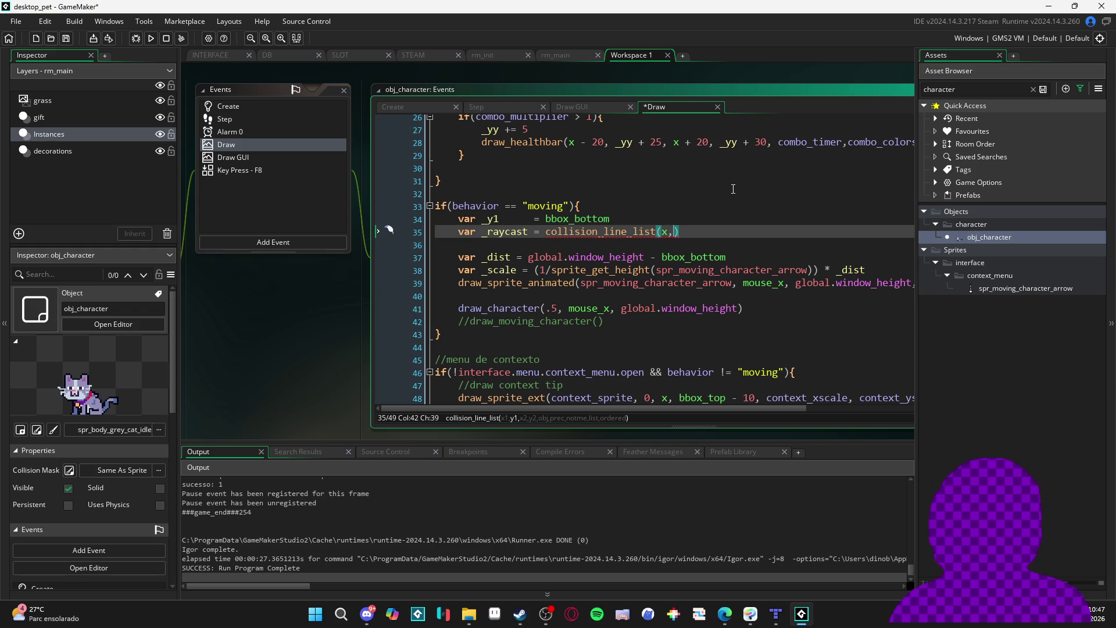
Start a var _xx = mouse_x line under the moving condition
key(Up)
key(Up)
key(Return)
text(var _xx      )
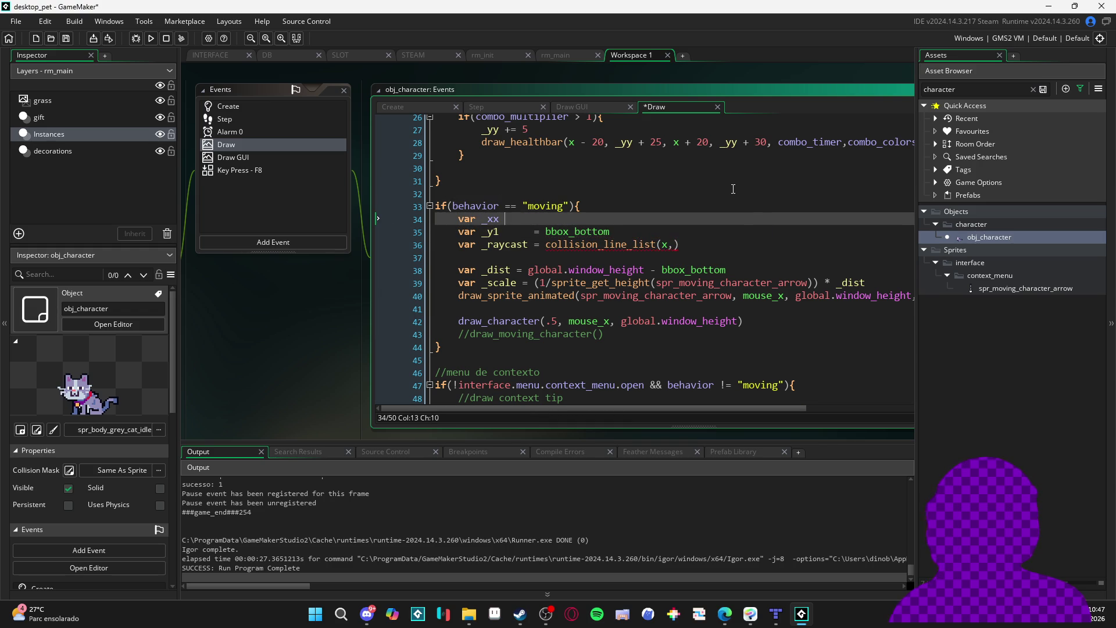
text(= mouse_x)
Replace mouse_x with _xx in the draw_character and arrow drawing calls
key(Return)
key(Home)
key(ctrl+Right)
key(shift+Right)
key(shift+Right)
key(Down)
key(Down)
key(Down)
key(ctrl+Right)
key(ctrl+Right)
key(ctrl+shift+Right)
text(_xx)
key(Up)
key(Up)
key(ctrl+Right)
key(ctrl+Right)
key(ctrl+shift+Right)
text(_xx)
key(Up)
key(Up)
key(Up)
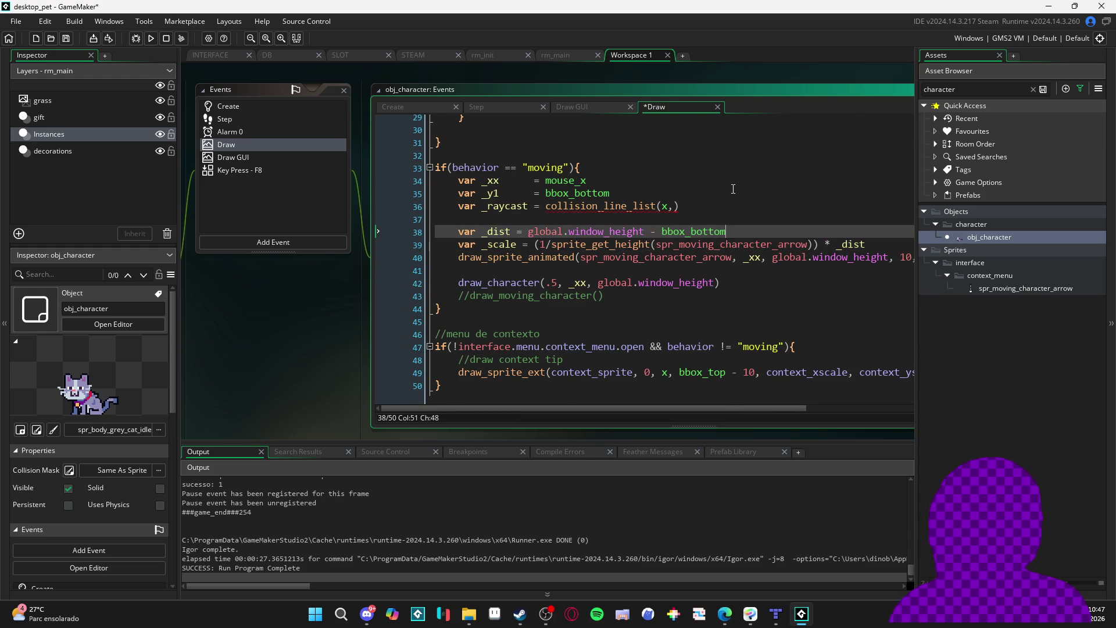
Fill collision_line_list with _xx, _y1, _xx, global.window_height, obj_decoration, false, true, , false
key(End)
key(Left)
key(Left)
key(Left)
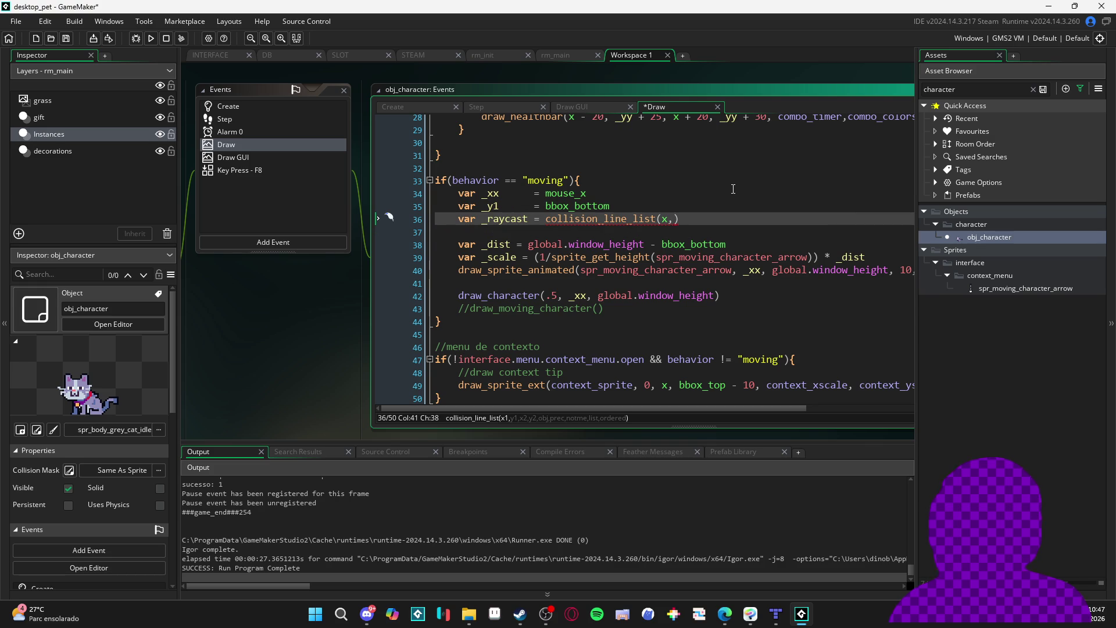
key(BackSpace)
text(_xx,)
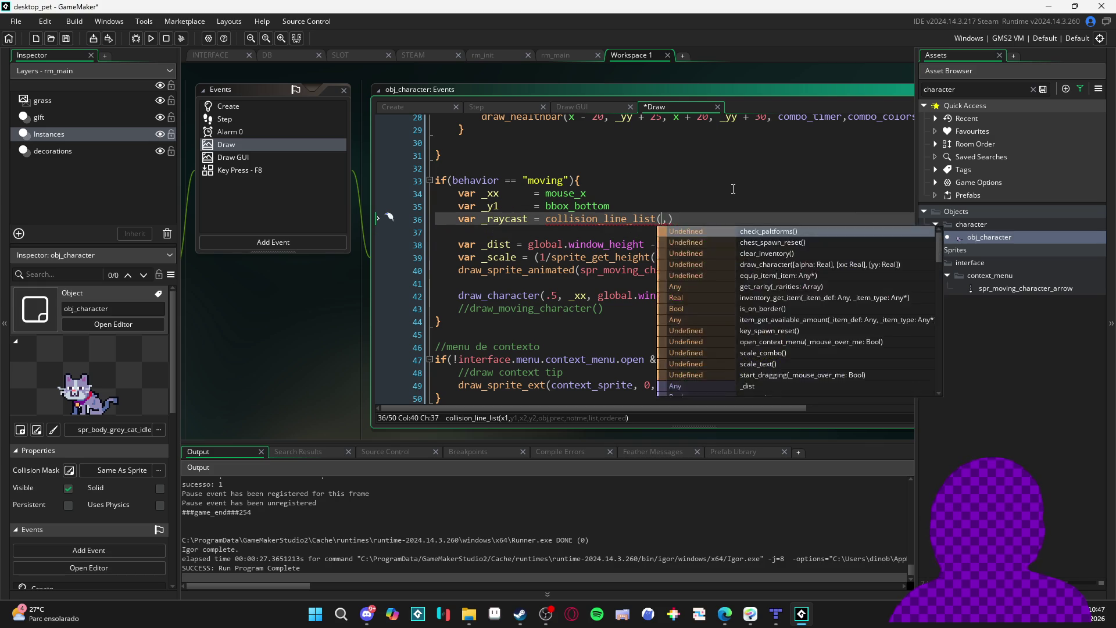
text( _y1,)
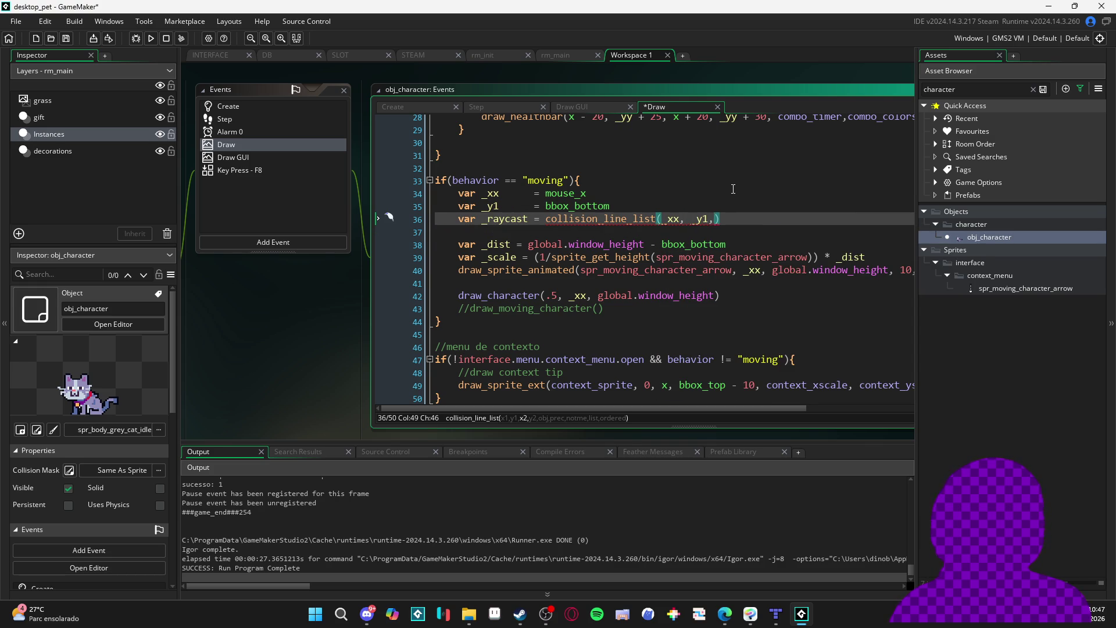
text( _xx,)
text( global.)
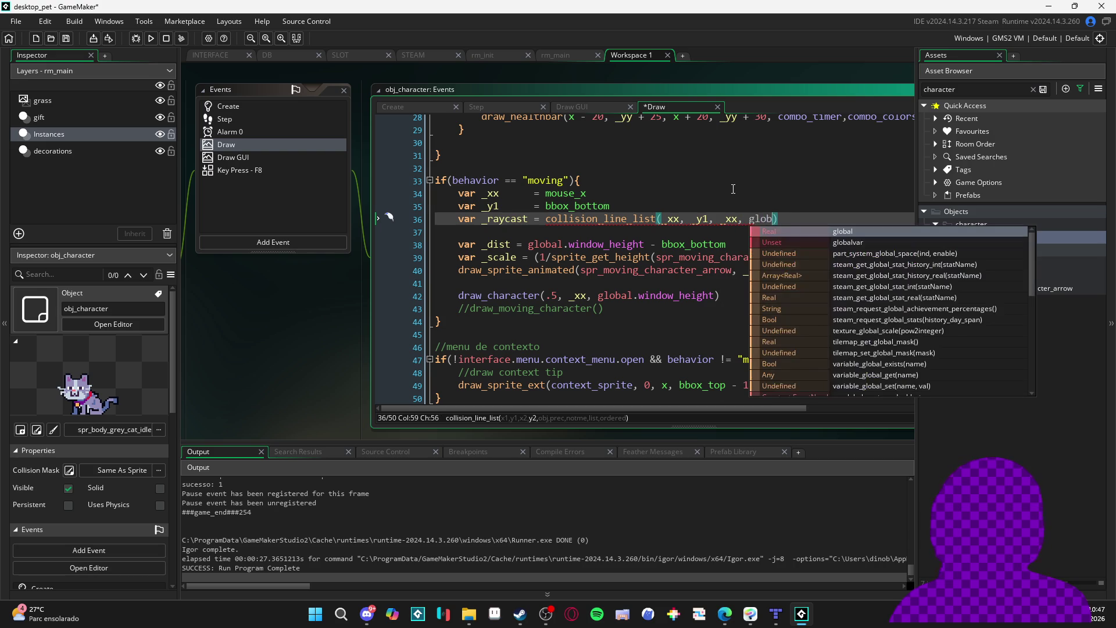
text(win)
key(Down)
key(Return)
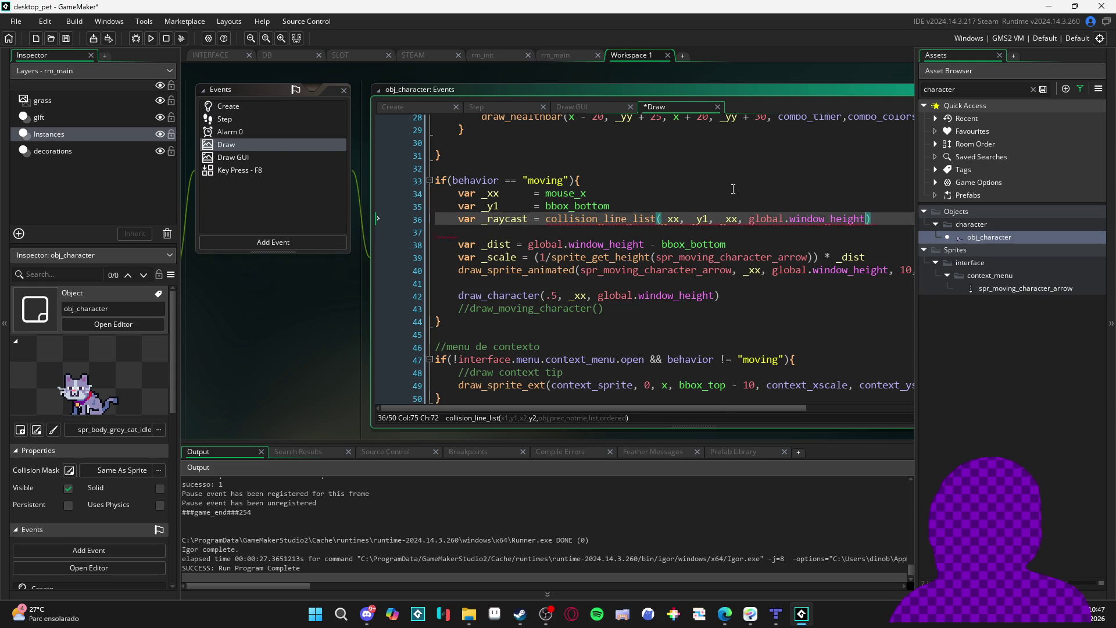
text(, obj_d)
key(Down)
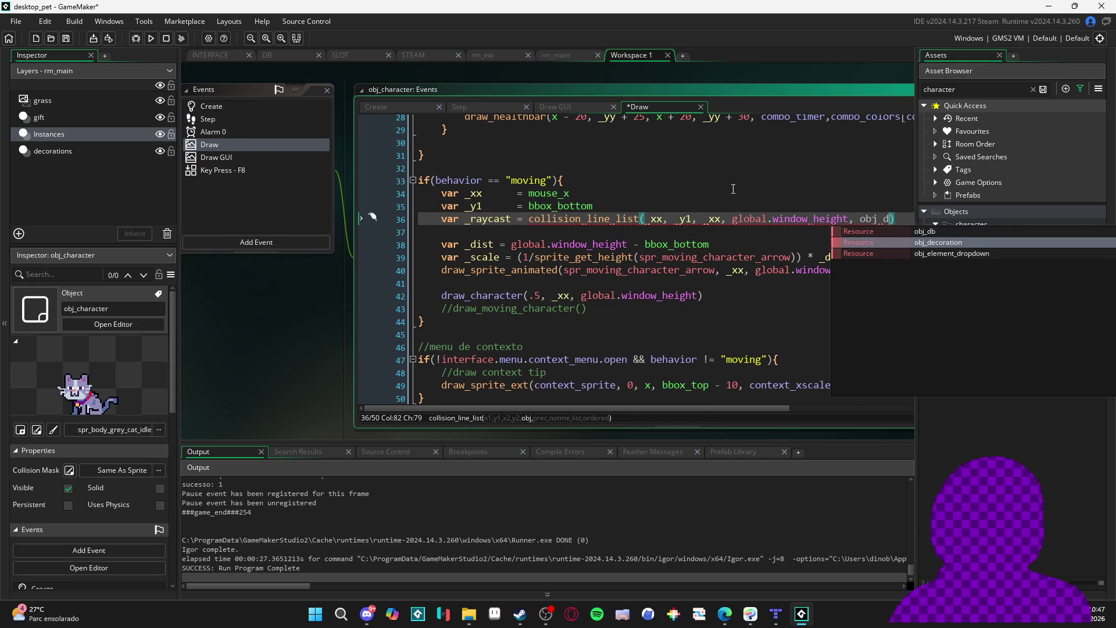
key(Return)
text(,)
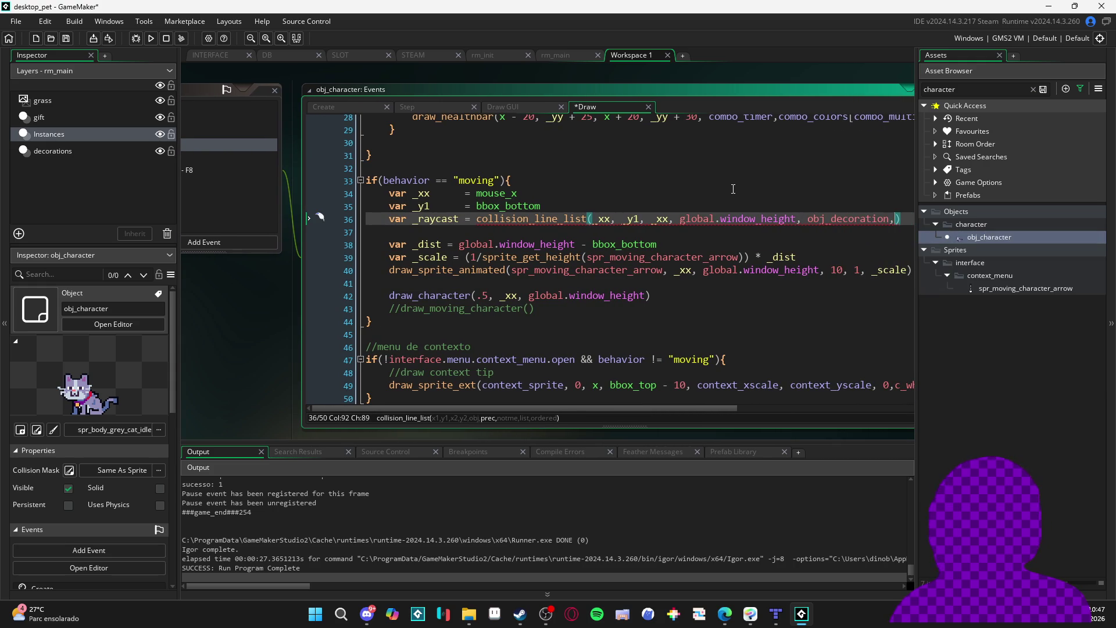
text( false, true,)
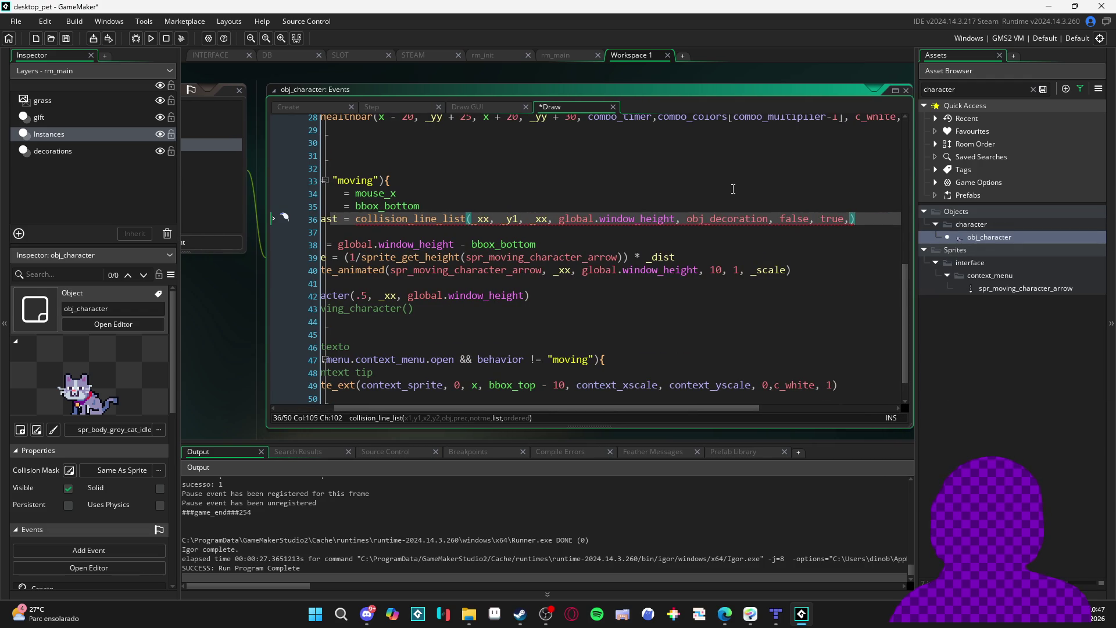
text(, true)
key(BackSpace)
key(BackSpace)
key(BackSpace)
text(false)
Tidy the lines around _y1 and go back to the Create event code
key(Up)
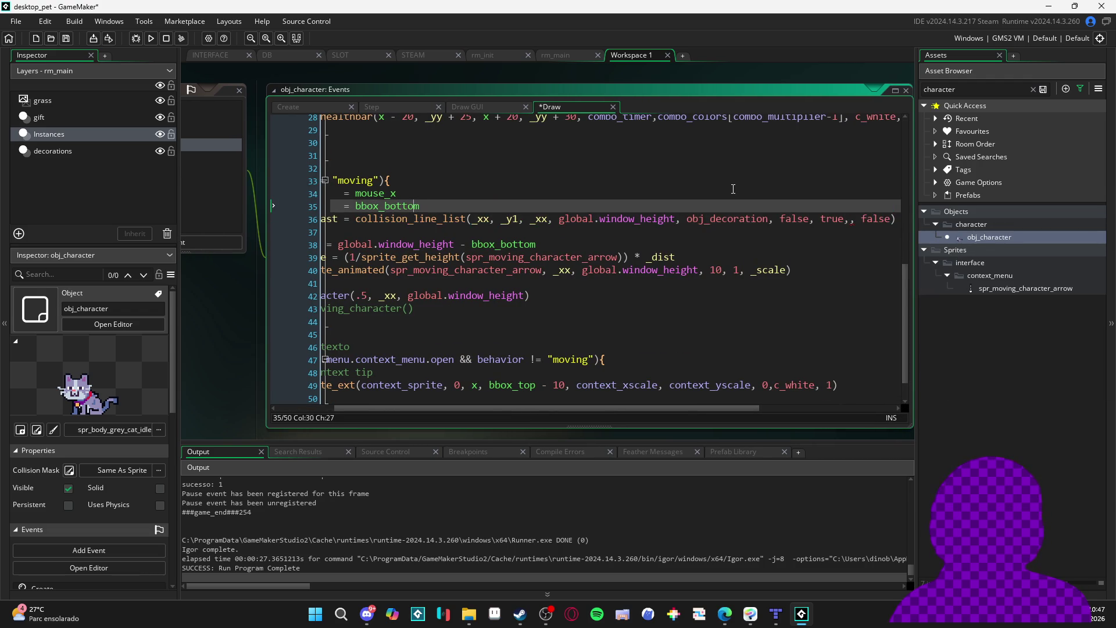
scroll(413, 215, left, 3)
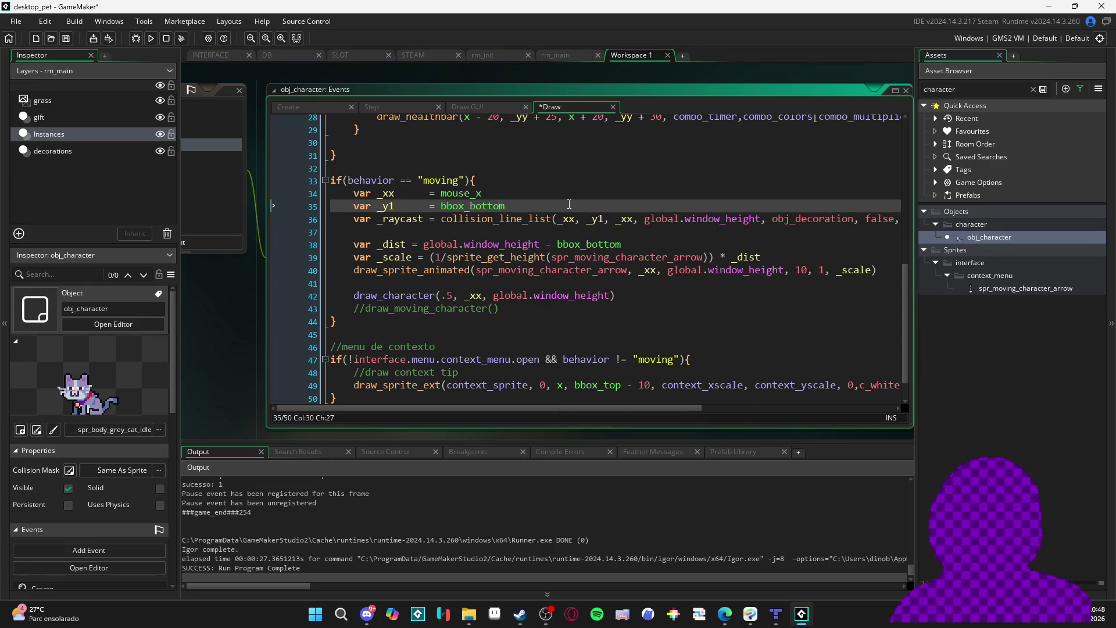
key(Return)
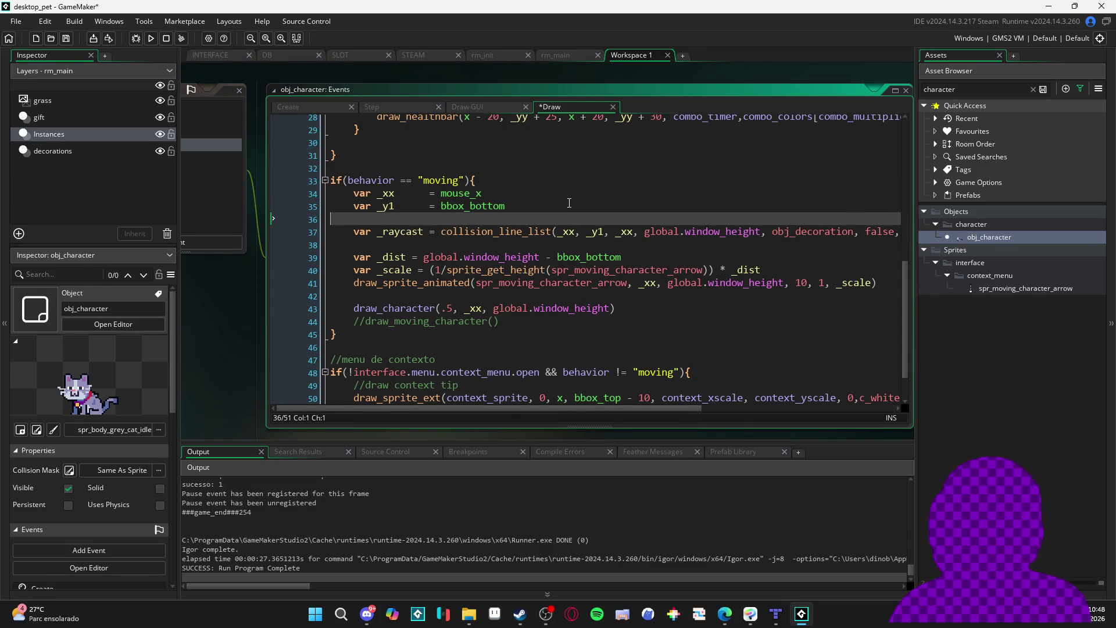
key(BackSpace)
click(239, 267)
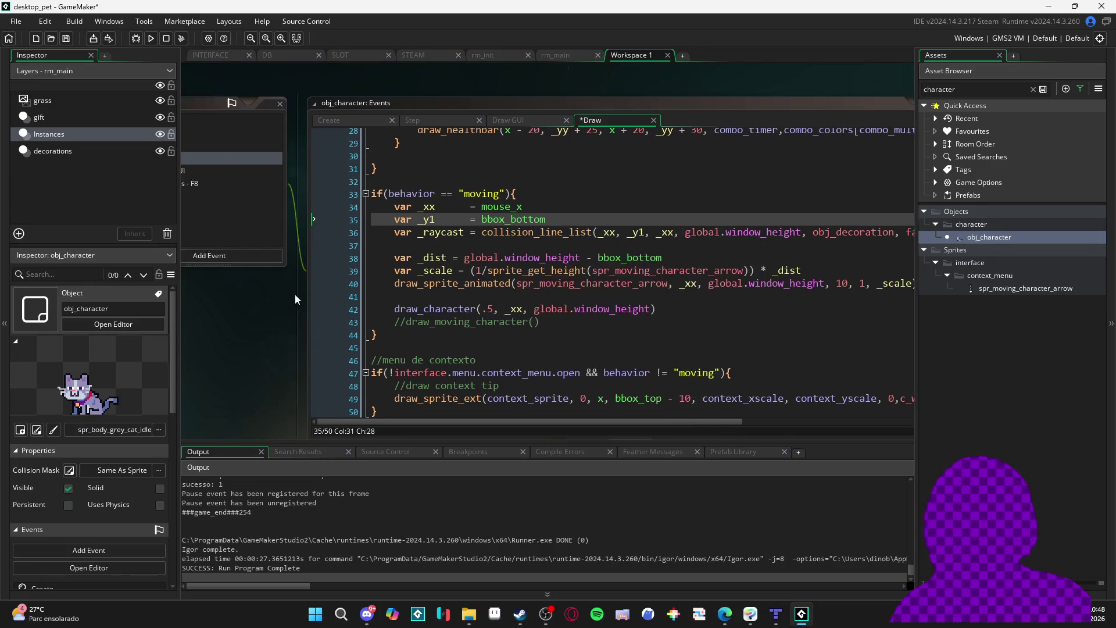
click(317, 127)
Rename placing_cast_y to raycast_y and start a raycast_list declaration below it
click(627, 298)
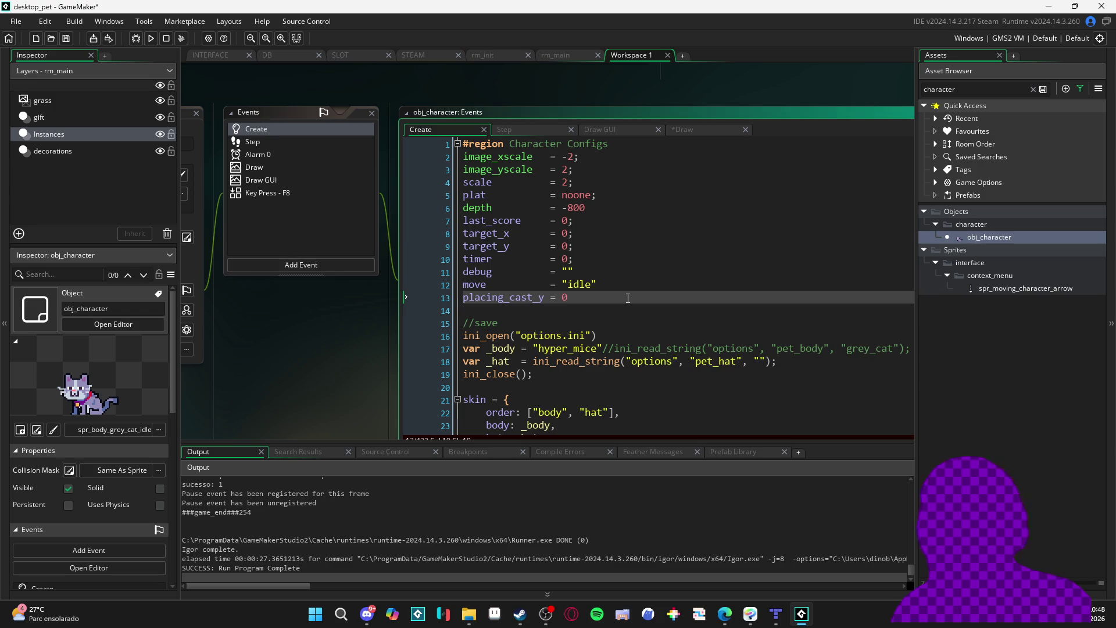
key(Return)
text(ray)
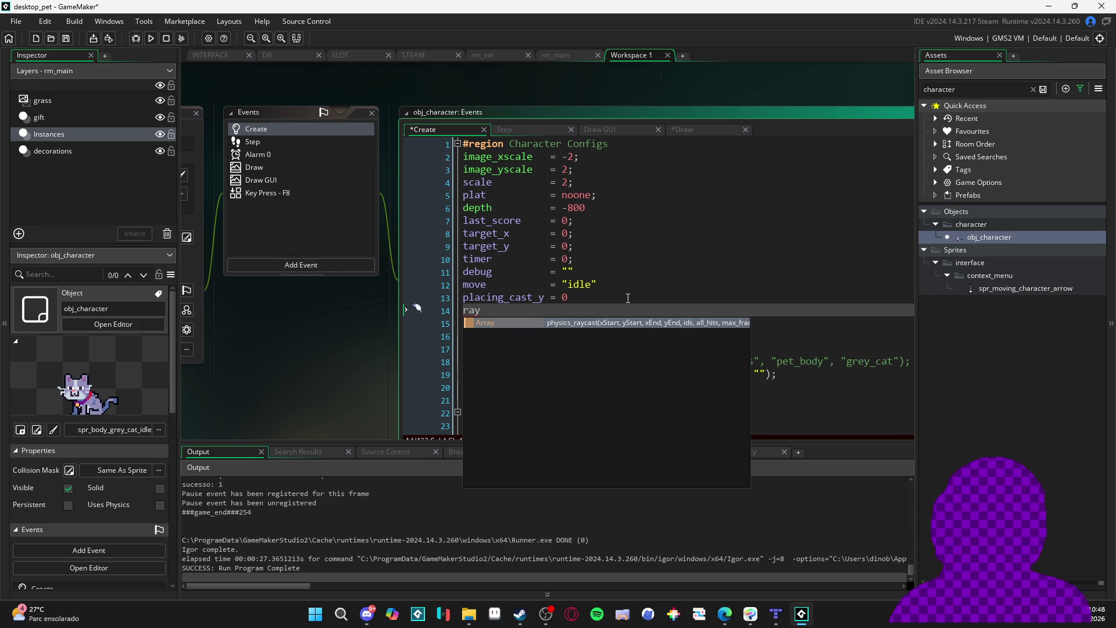
text(st)
key(Up)
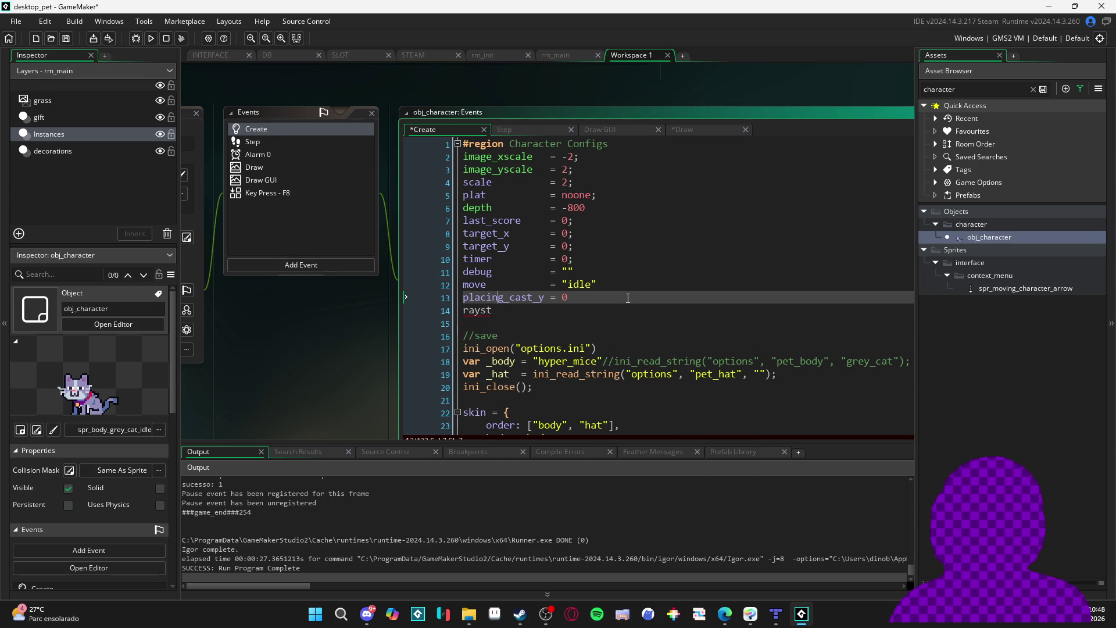
key(shift+Home)
text(r)
text(ay)
key(Down)
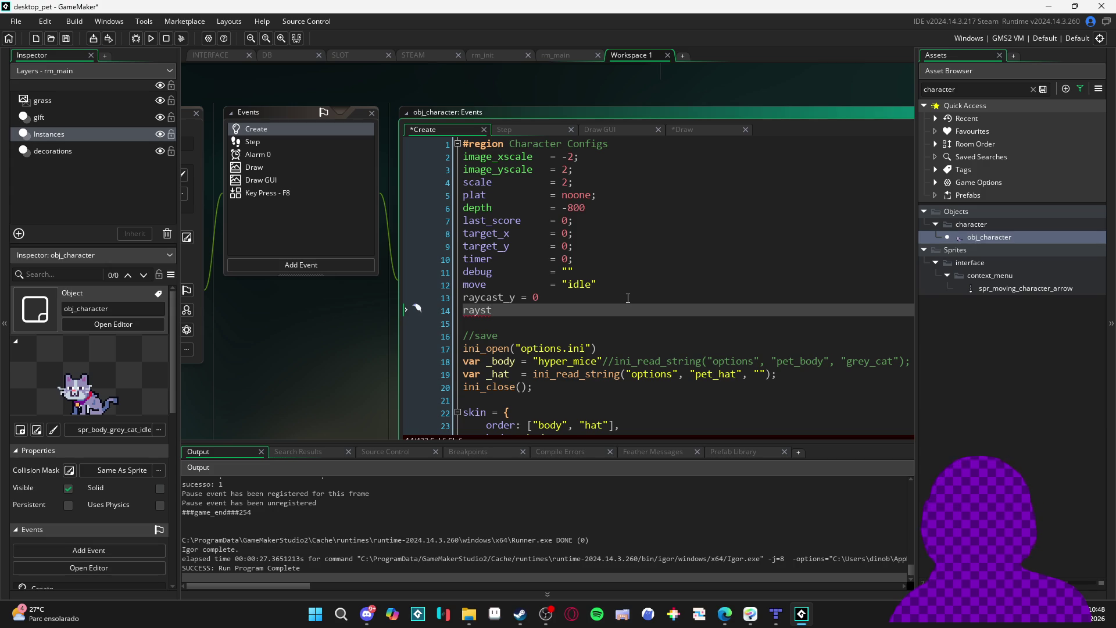
text(cast_list=)
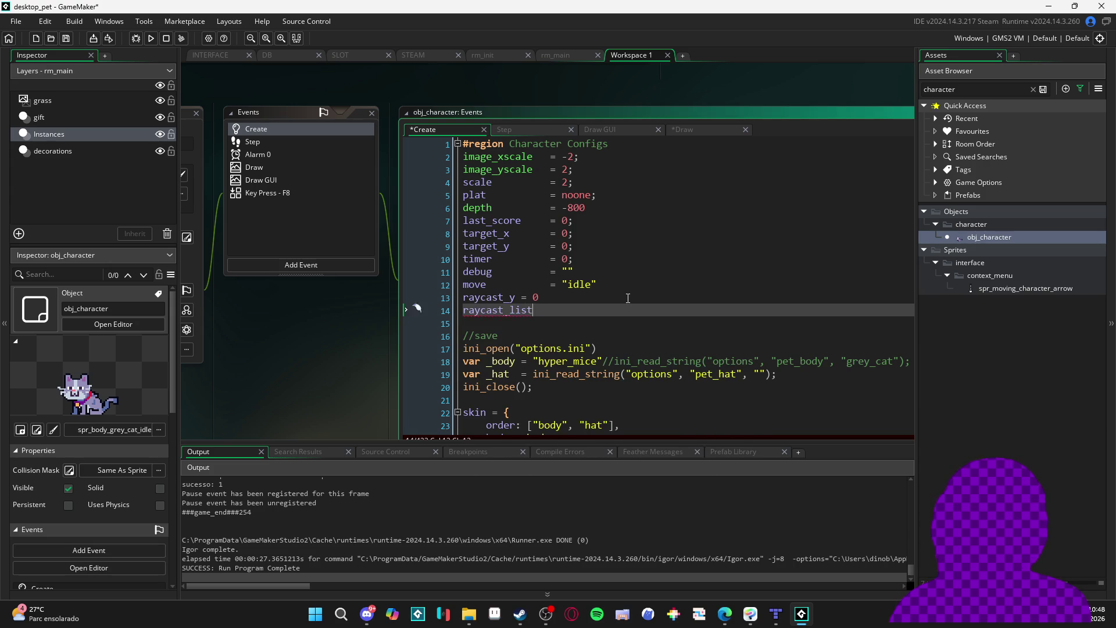
key(Up)
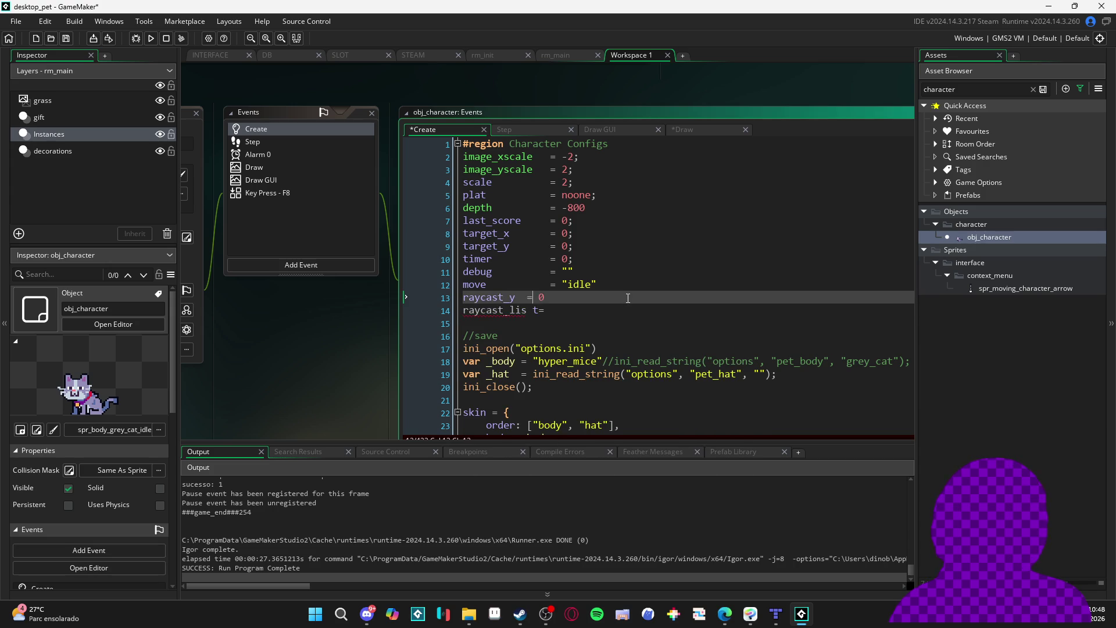
key(Down)
Assign raycast_list = ds_list_create(), align the equals signs, and save
text(ds)
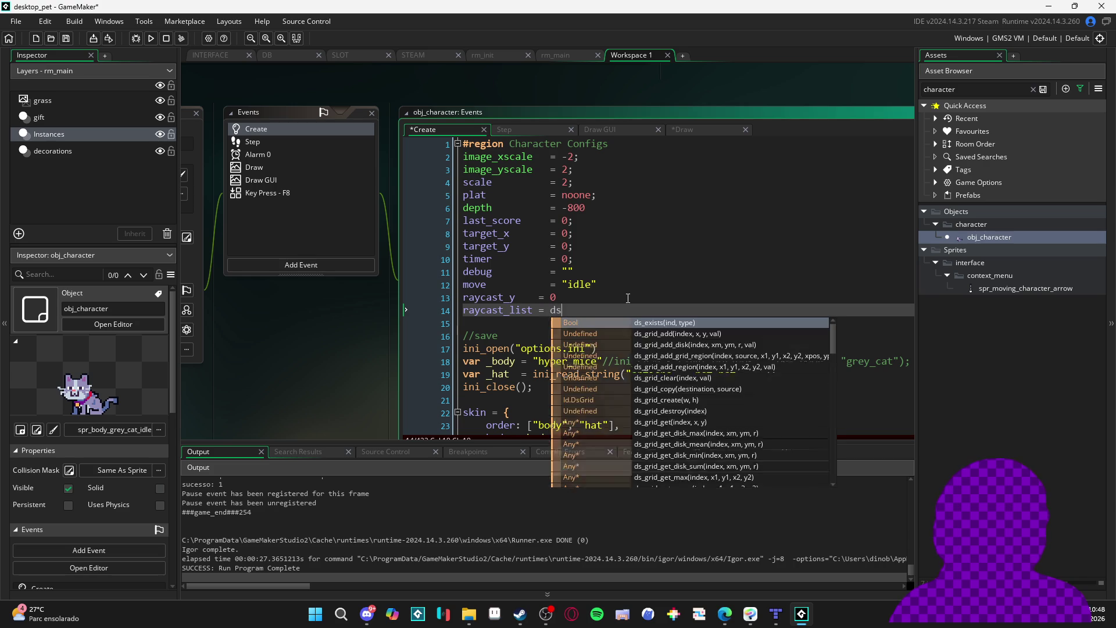
text(_list_c)
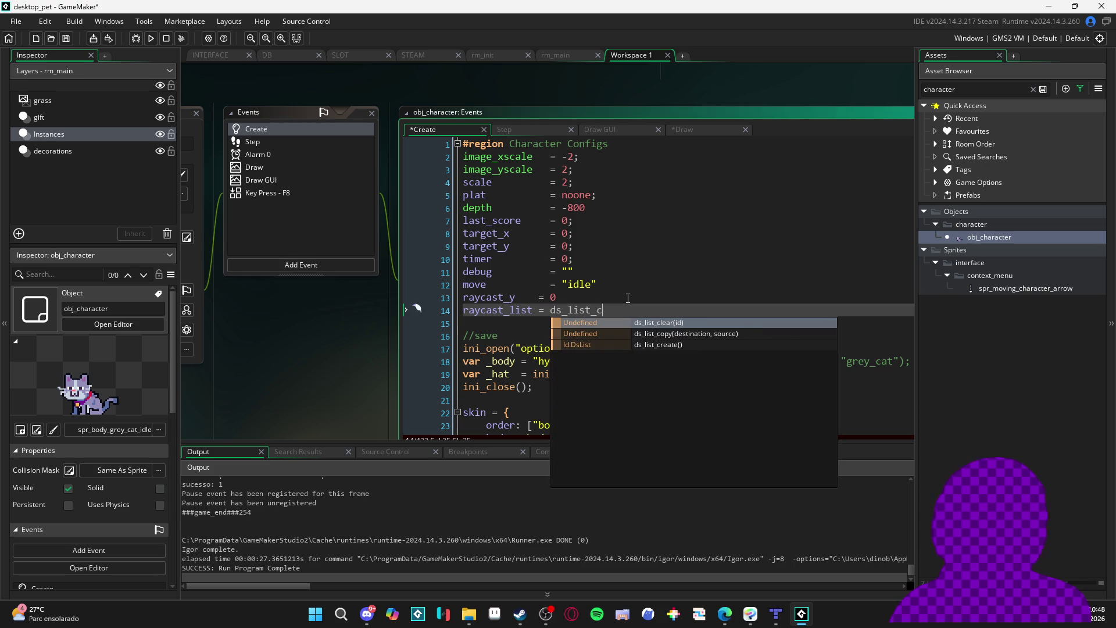
key(Down)
key(Down)
key(Return)
key(ctrl+s)
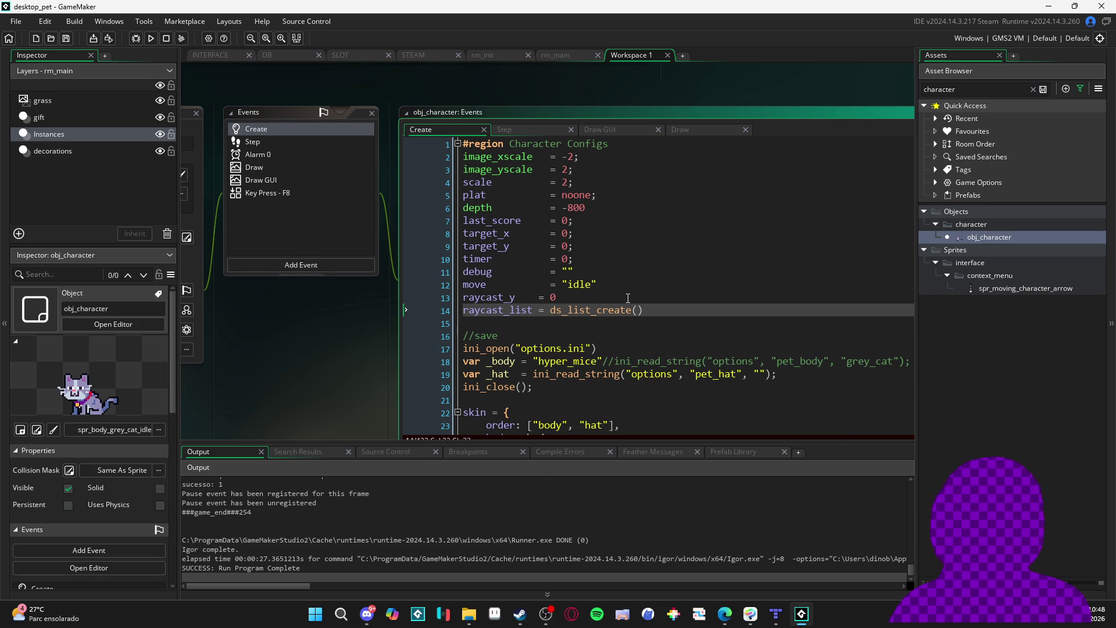
drag(534, 297, 536, 311)
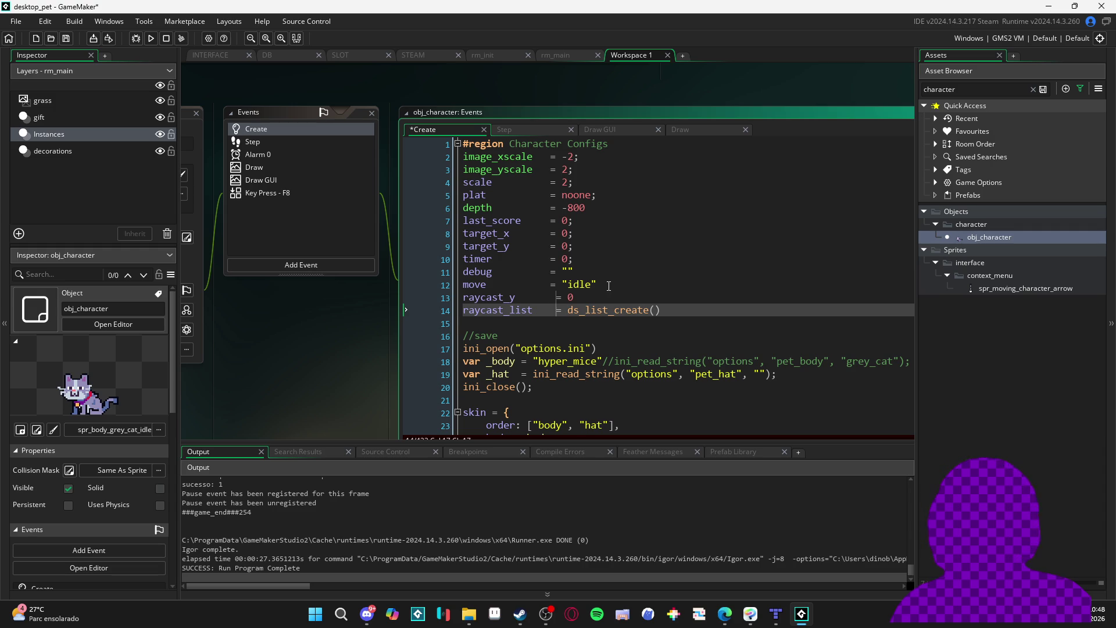
double_click(495, 313)
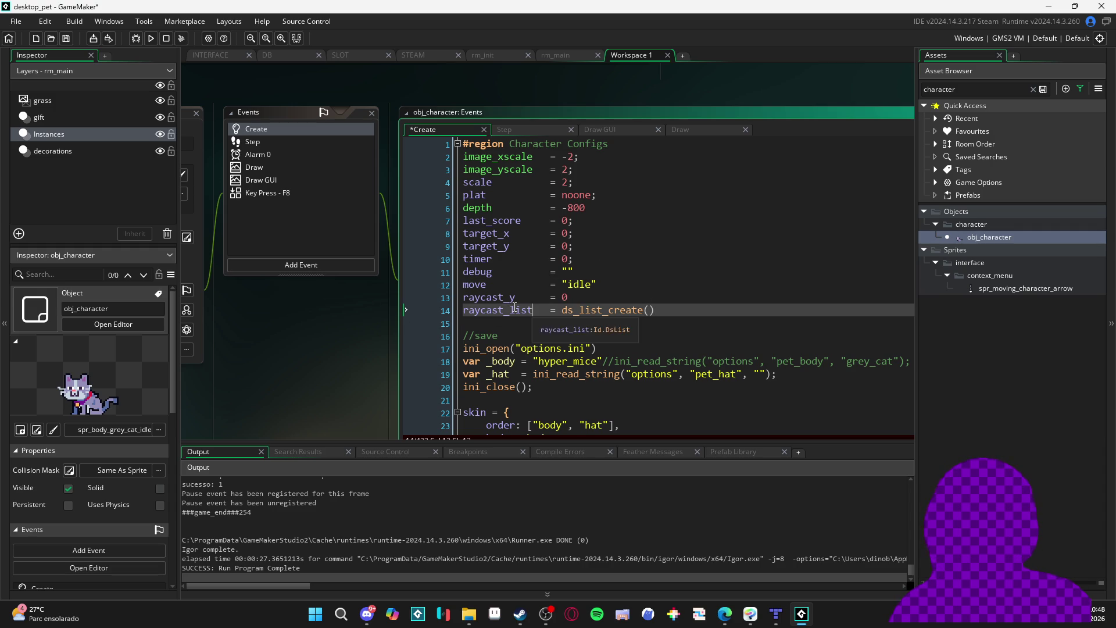
key(ctrl+s)
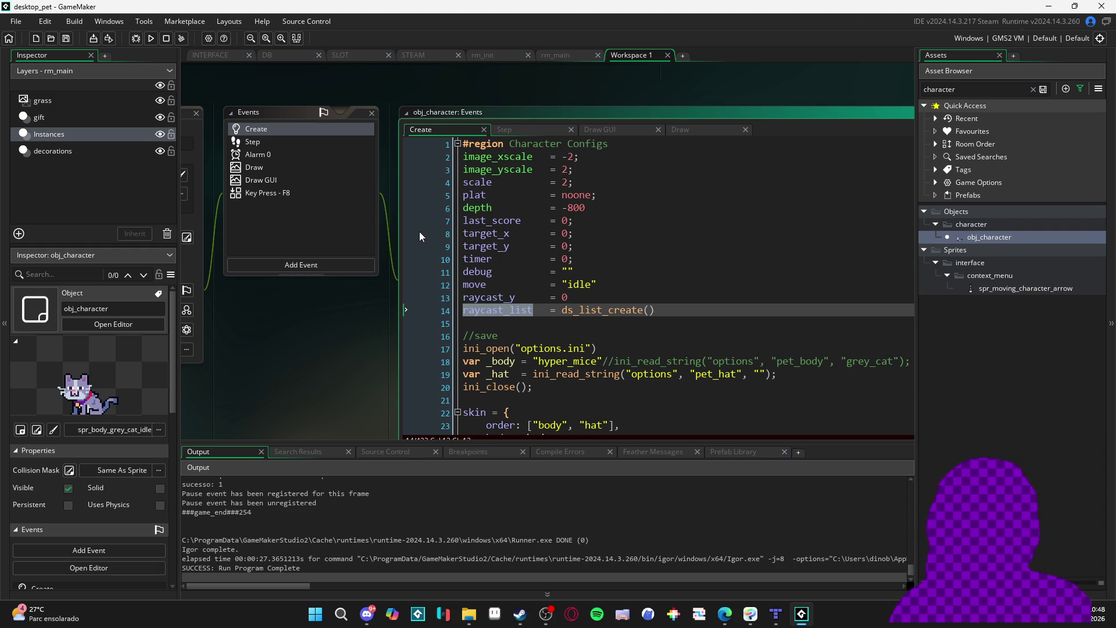
Switch to obj_character's Step event and place the caret on empty line 150 of the placing block
click(325, 142)
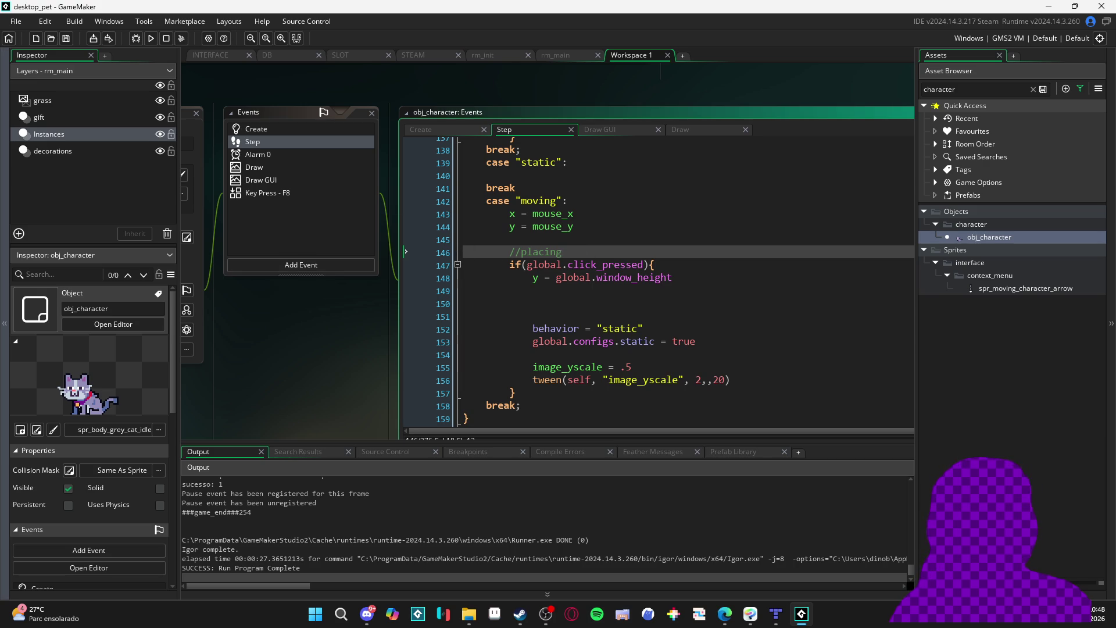
key(alt+Tab)
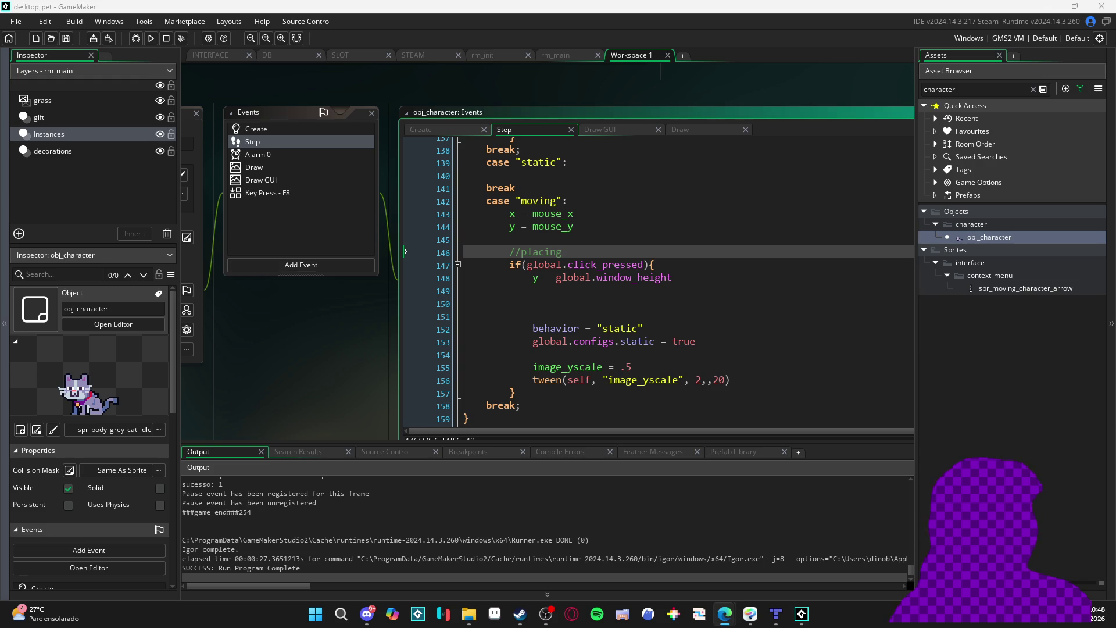
click(587, 301)
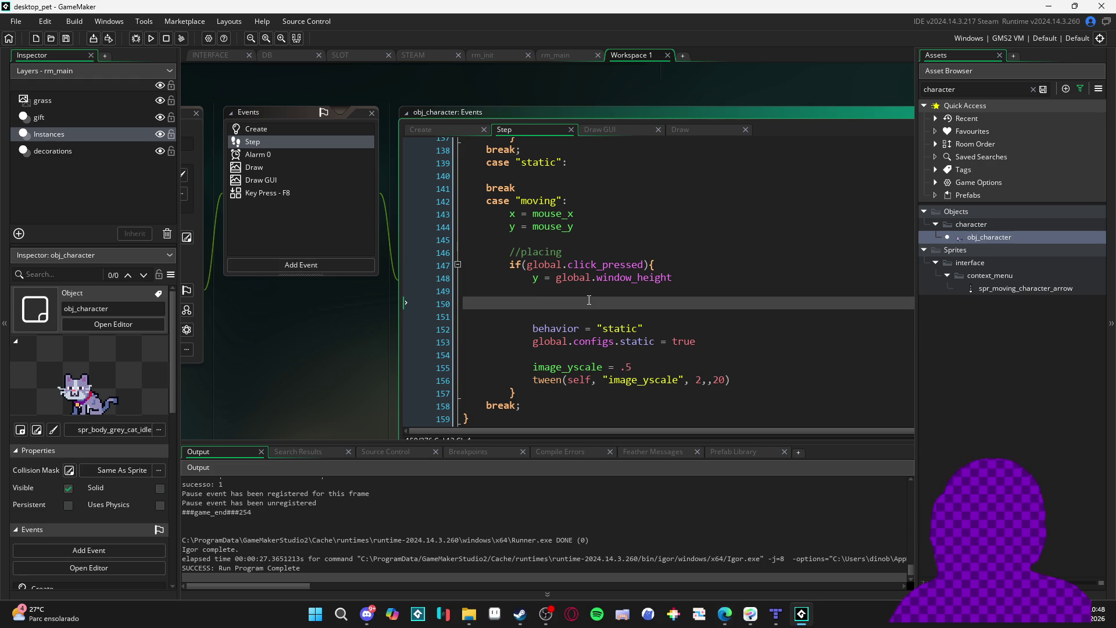
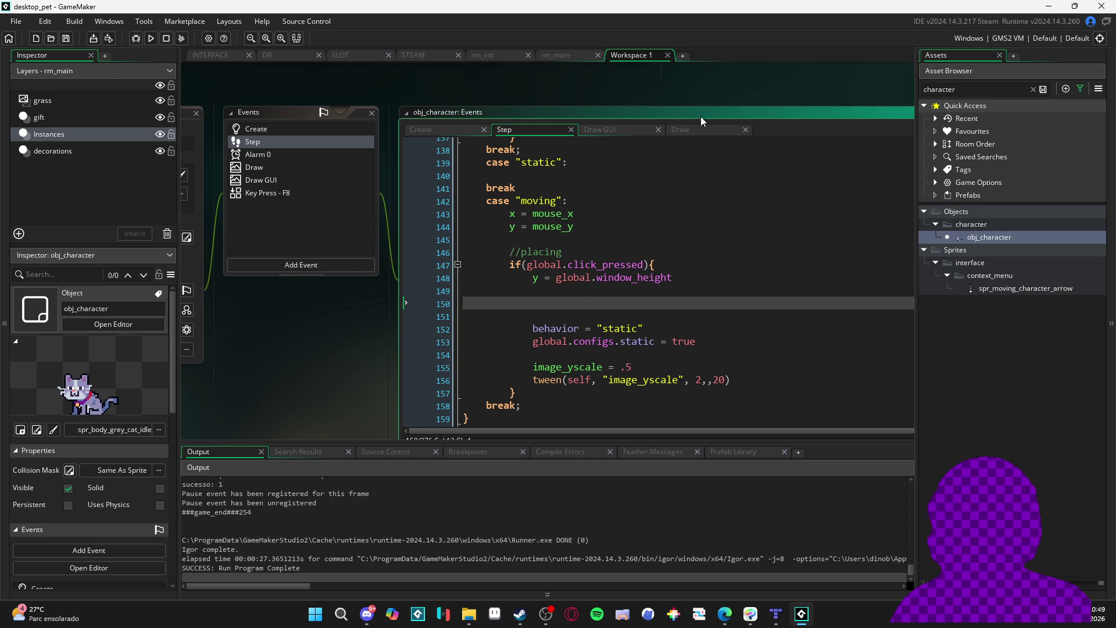
Pass raycast_list as the list argument of the collision_line_list call on line 36 and save
click(612, 131)
click(535, 131)
click(699, 131)
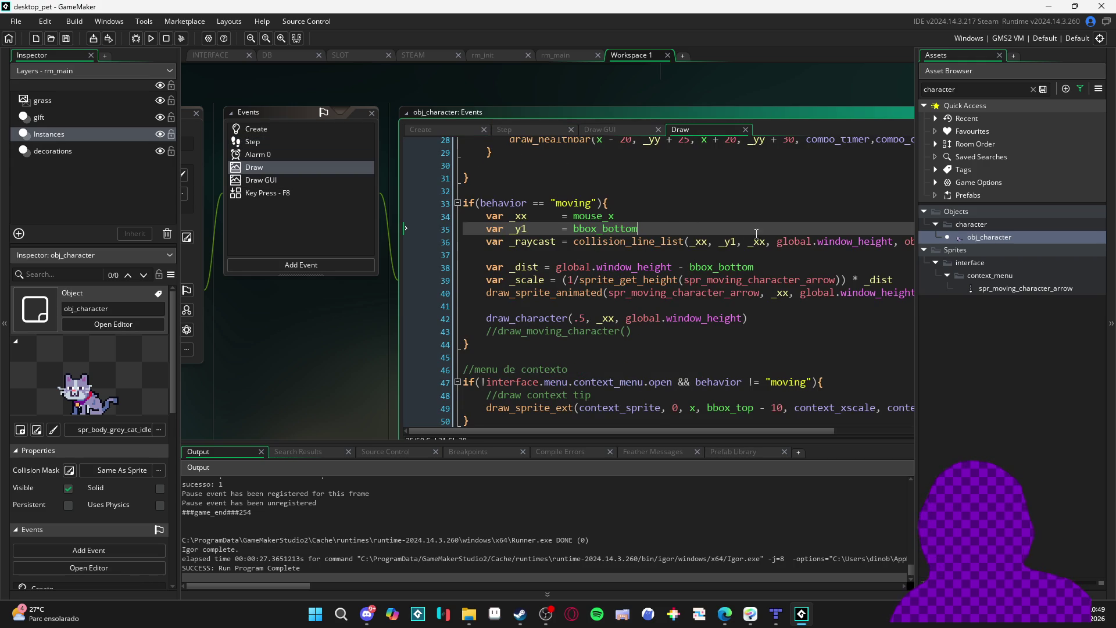
scroll(829, 247, right, 5)
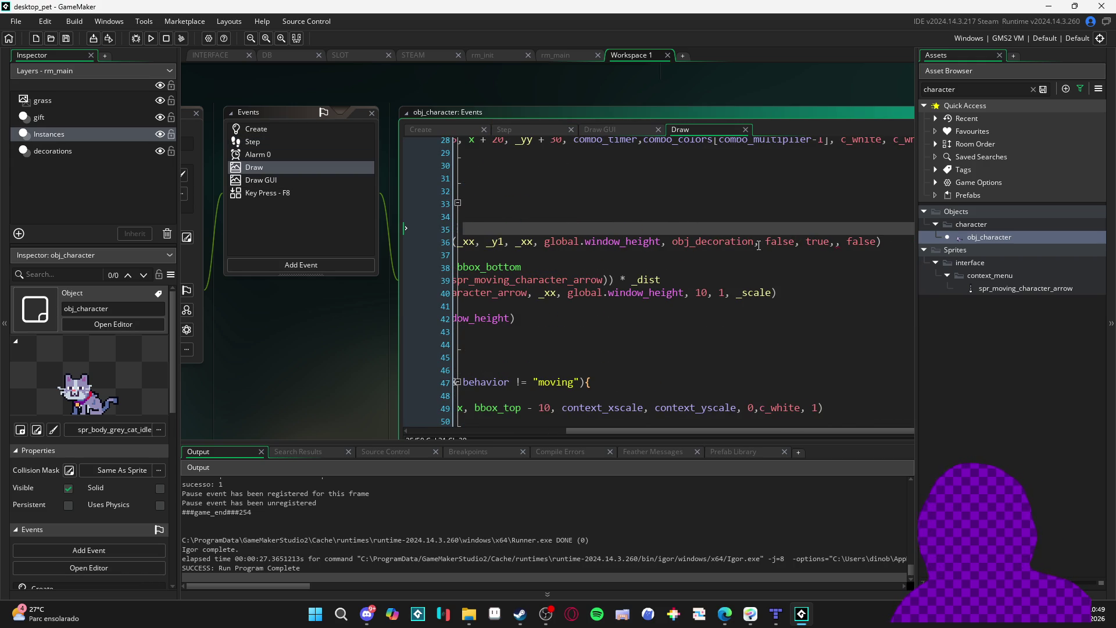
click(830, 241)
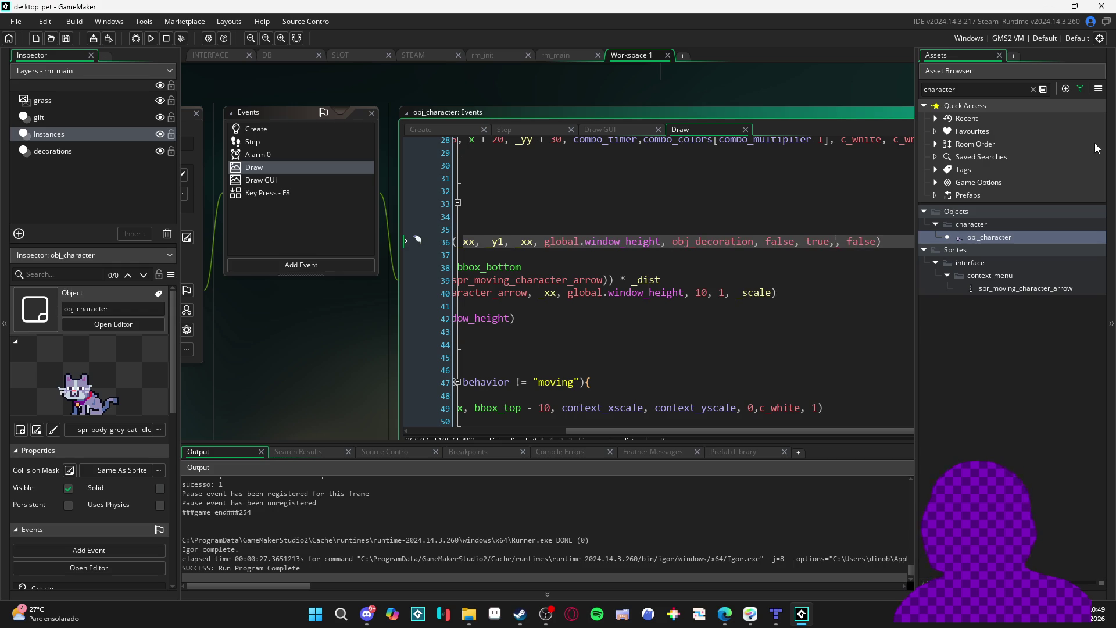
text(ra)
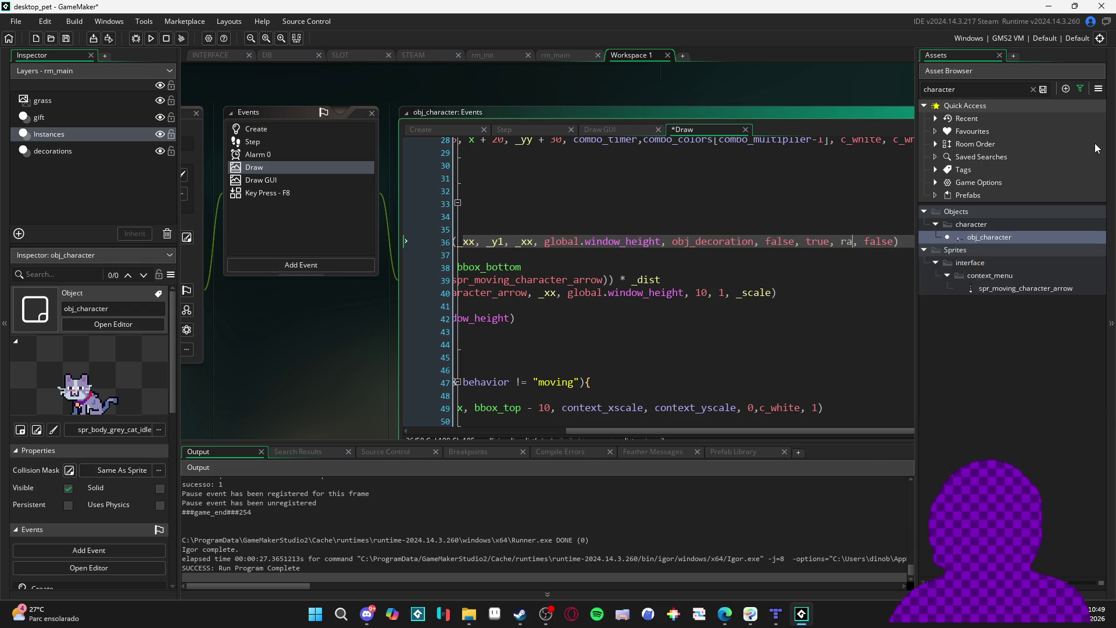
key(ctrl+s)
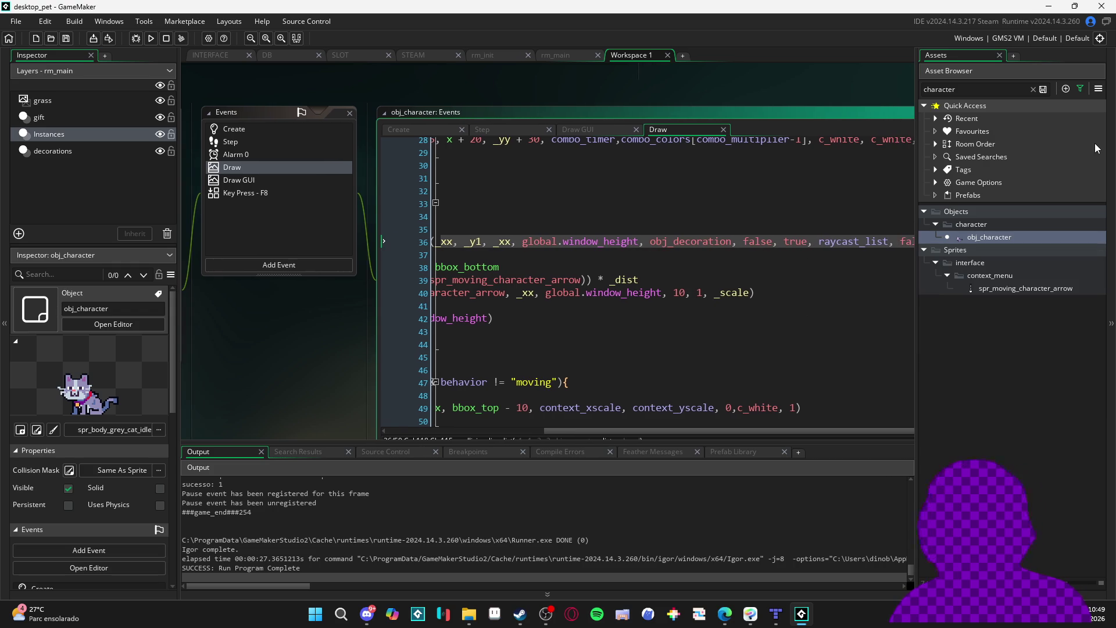
Pan the workspace to bring the obj_character events editor back into view
drag(359, 224, 546, 224)
scroll(750, 251, left, 5)
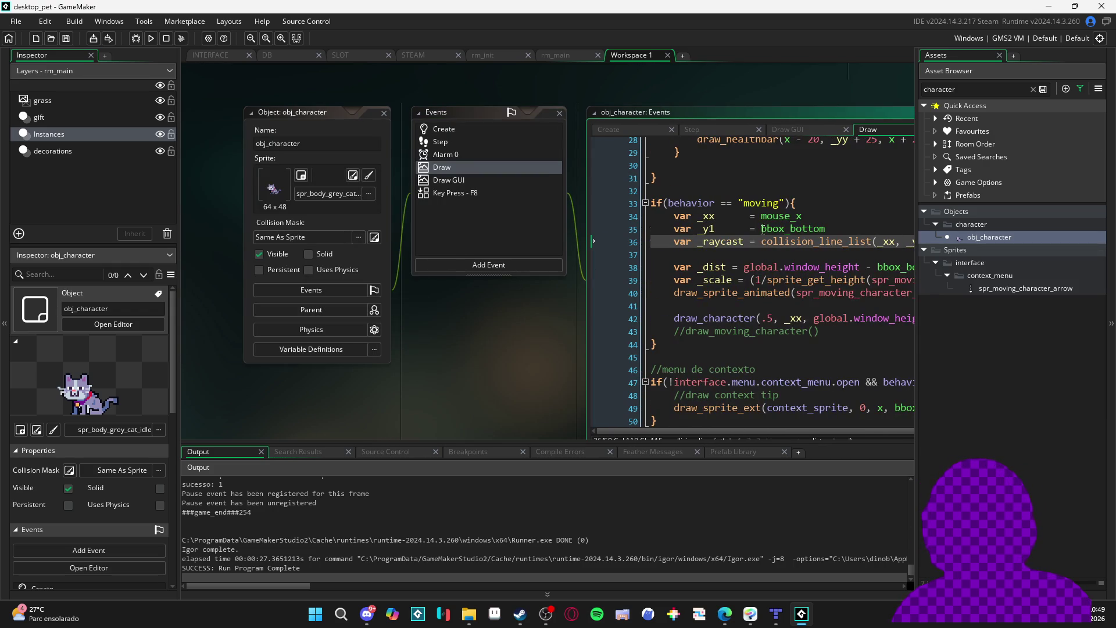
click(793, 117)
Add ds_list_clear(raycast_list) after the draw_character line and save
click(603, 283)
key(Return)
key(Return)
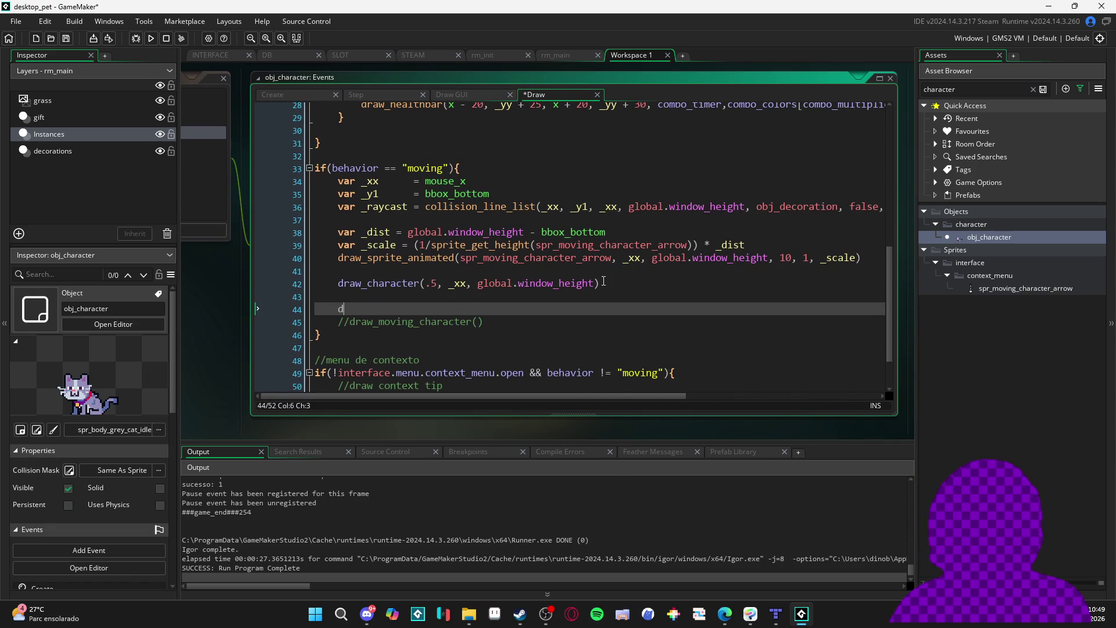
text(ds_lis)
key(BackSpace)
text(t_cl)
key(Return)
text(raycast_list)
key(ctrl+s)
Below the raycast call, write for(var i = 0; i < ds_list_size(raycast_list); i++){}
click(507, 223)
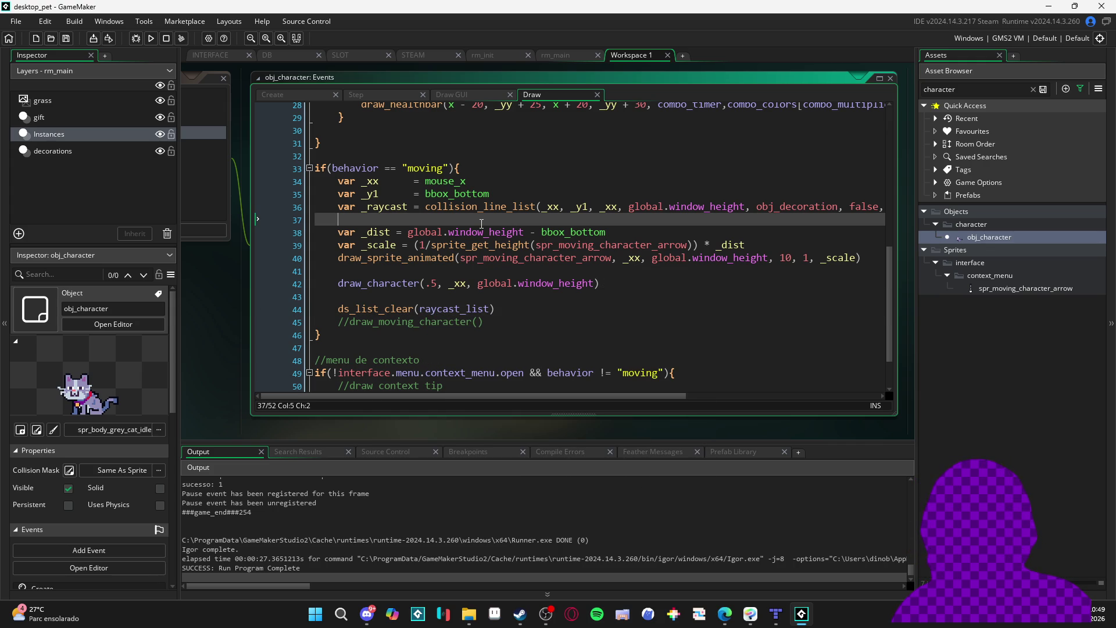
key(Return)
key(Return)
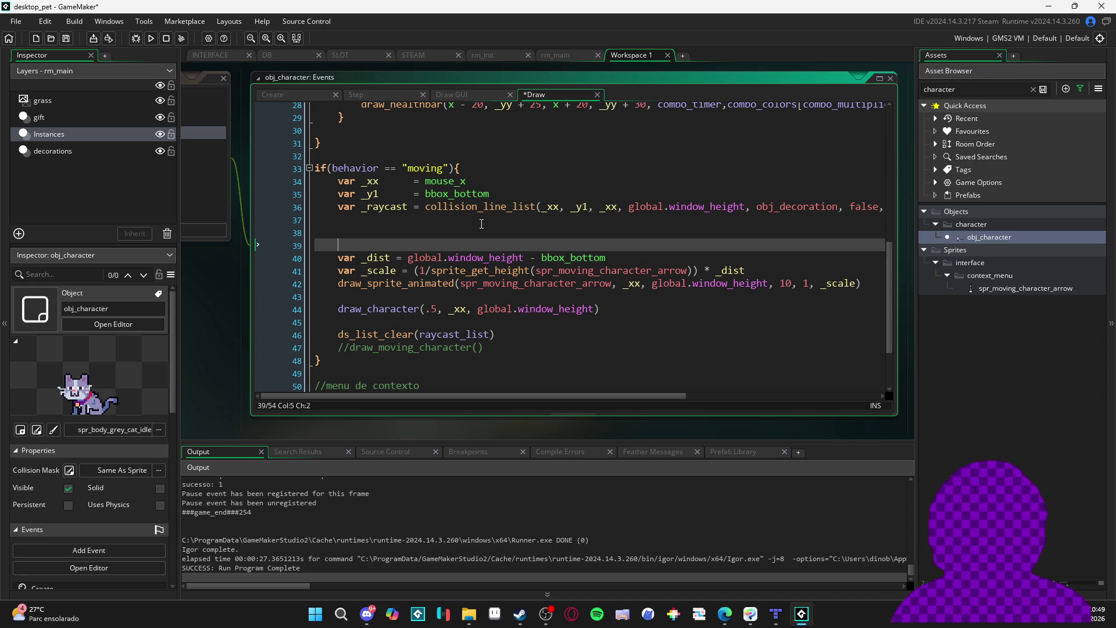
key(Up)
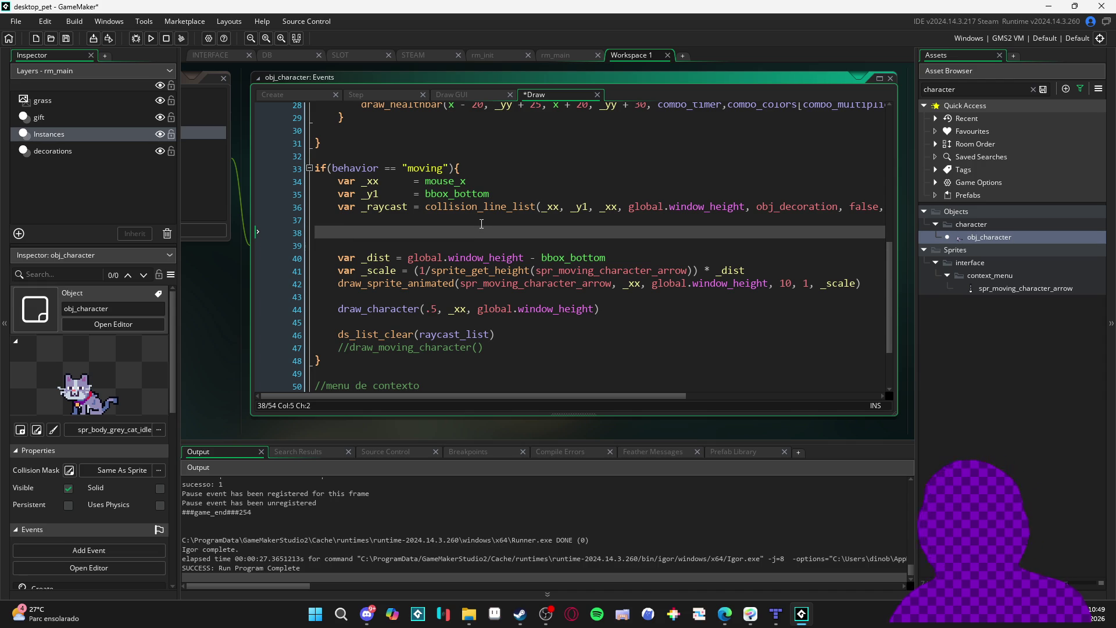
text(for(var i = 0; i <)
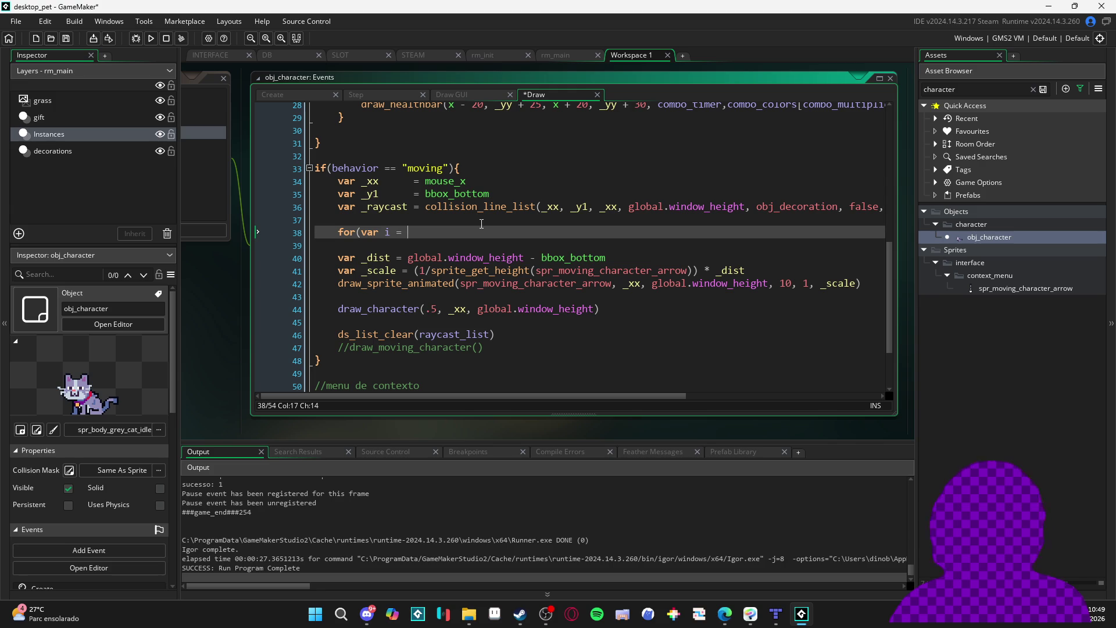
text( array_length()
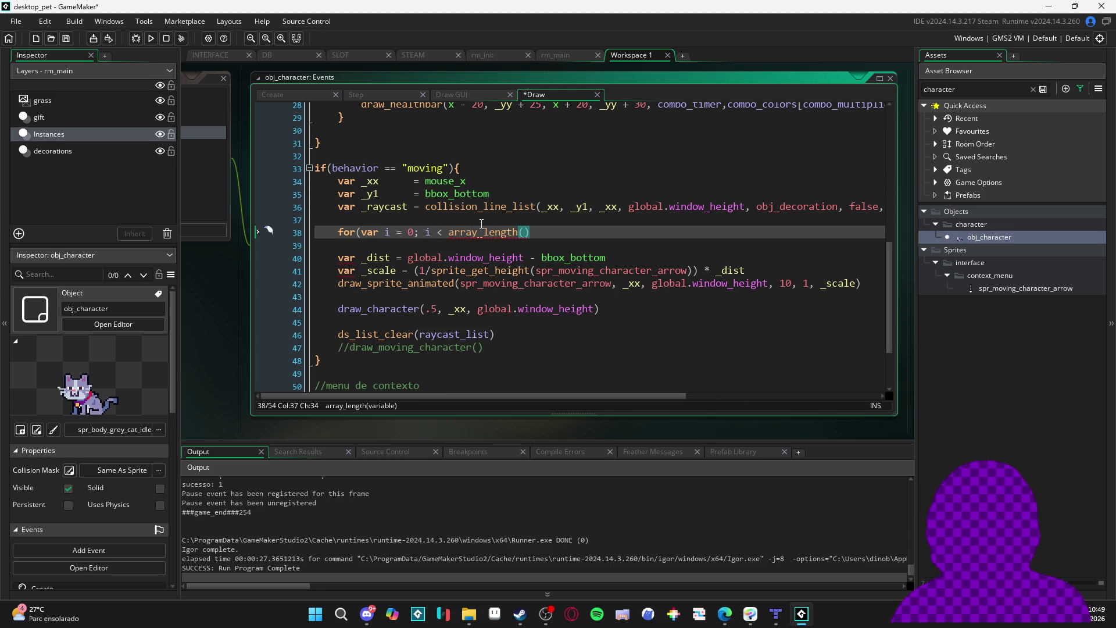
text(_ra)
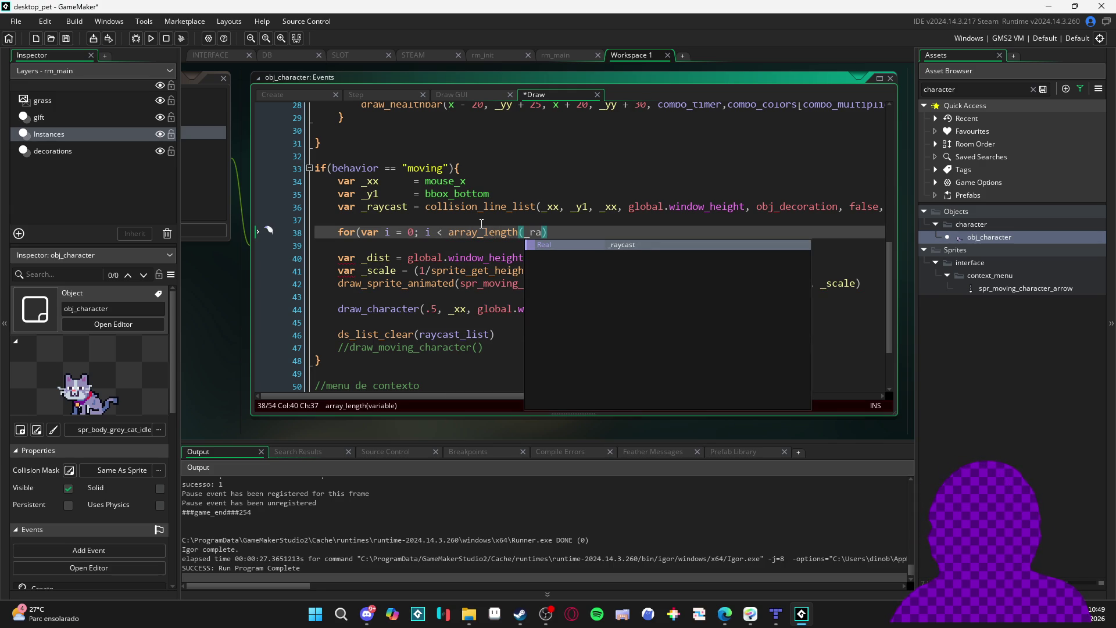
key(End)
key(shift+ctrl+Left)
key(shift+ctrl+Left)
key(shift+ctrl+Left)
text(ds_list_si)
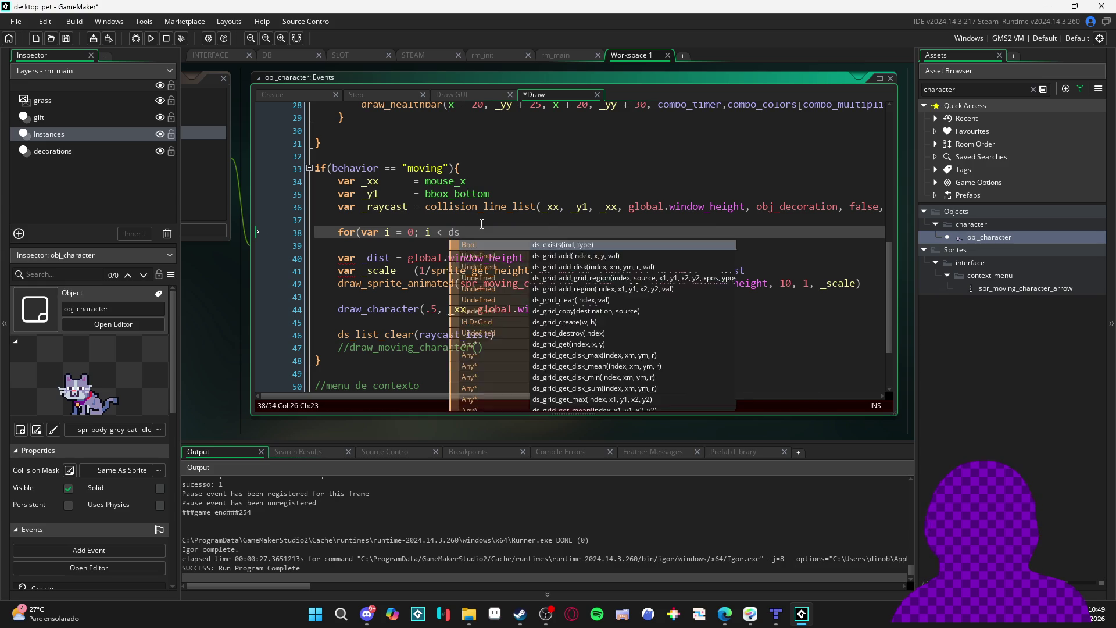
key(Return)
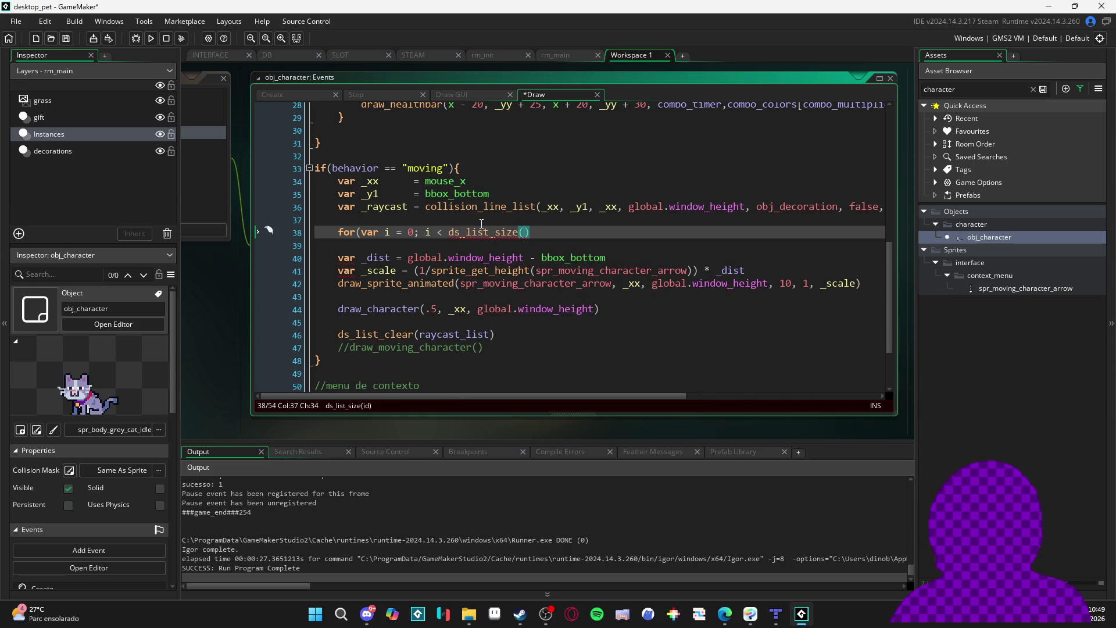
text(ray)
key(Return)
key(End)
text(; i++){})
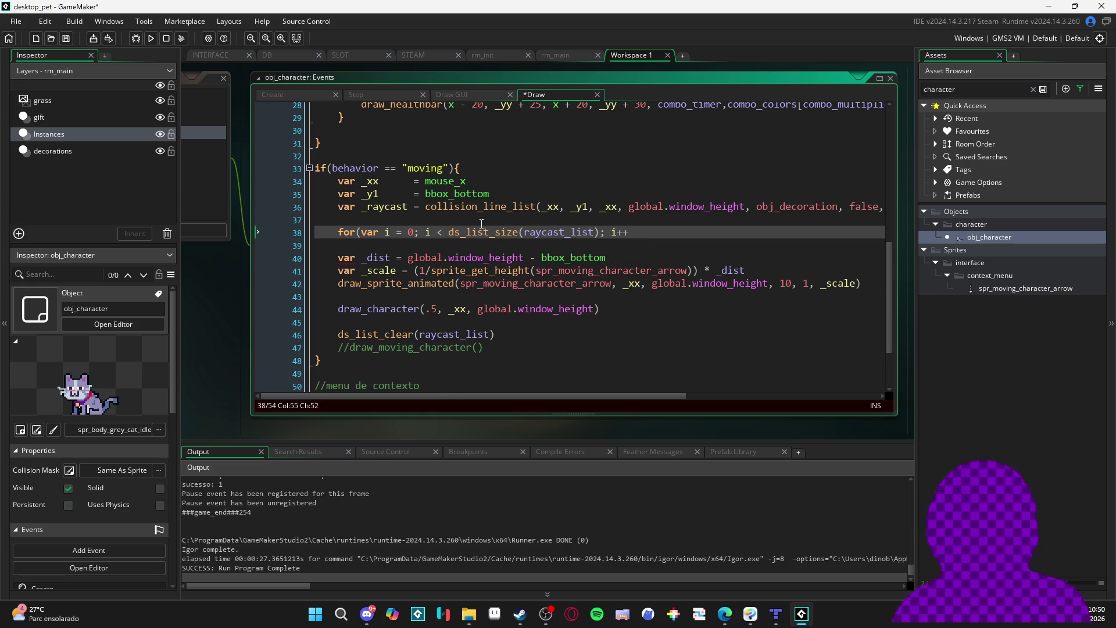
Open the loop body and start declaring var _decoration from raycast_list
key(Left)
key(Return)
text(var _de)
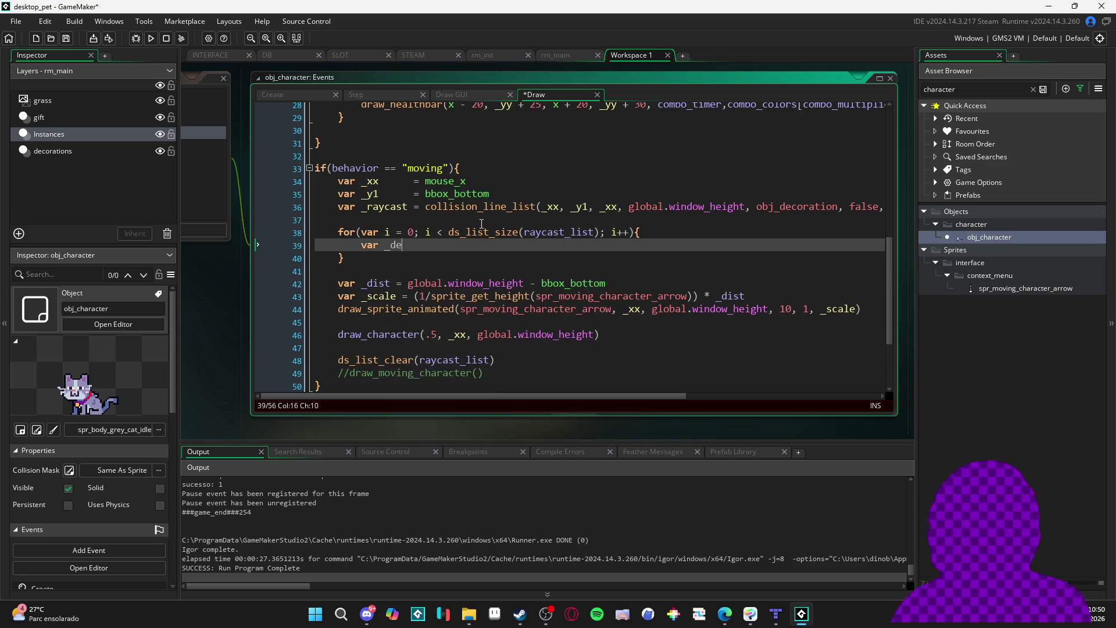
text(coration = )
text(ra)
Complete the line as var _decoration = raycast_list[i]
key(Return)
text([])
key(Left)
text(i)
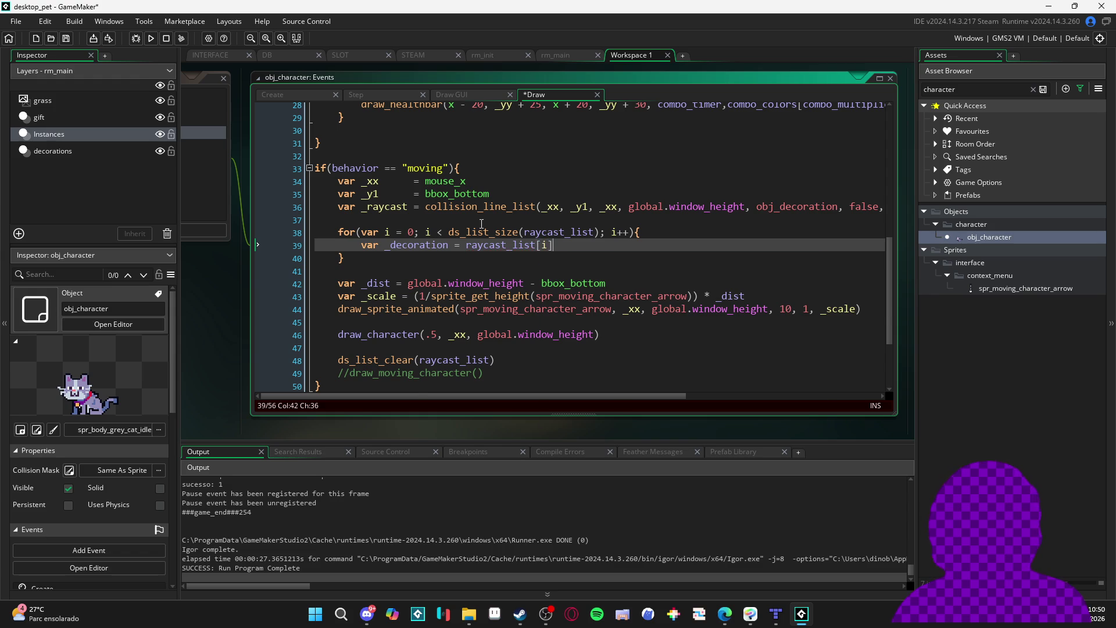
key(End)
key(Return)
Declare var _is_platform = _decoration.item.platform == true on the next line
text(var _is platform)
key(Up)
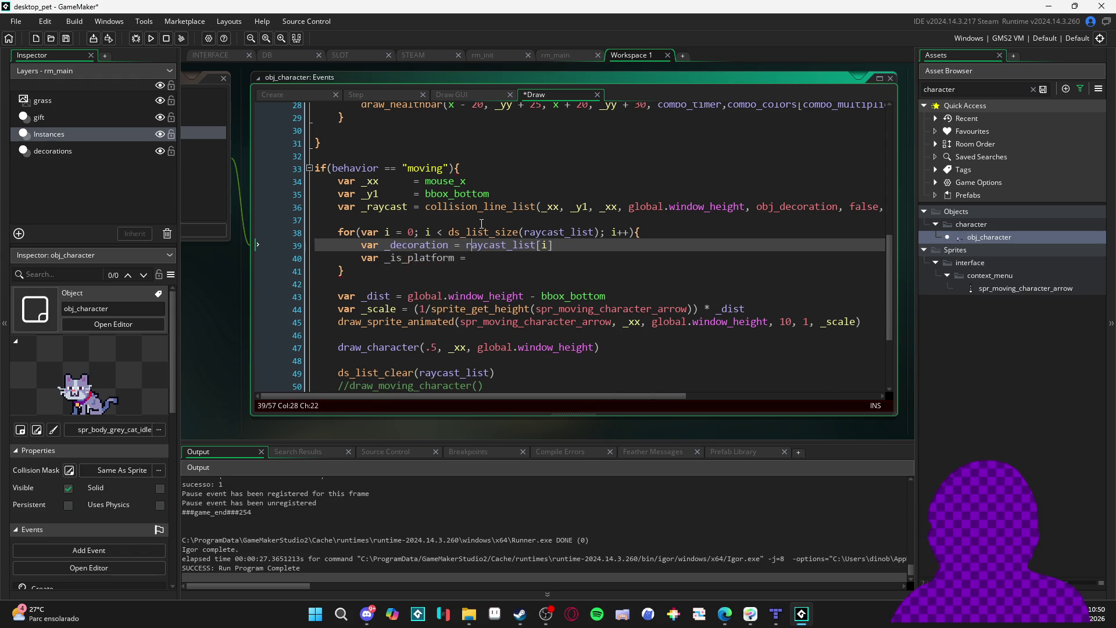
key(Left)
key(Down)
key(Down)
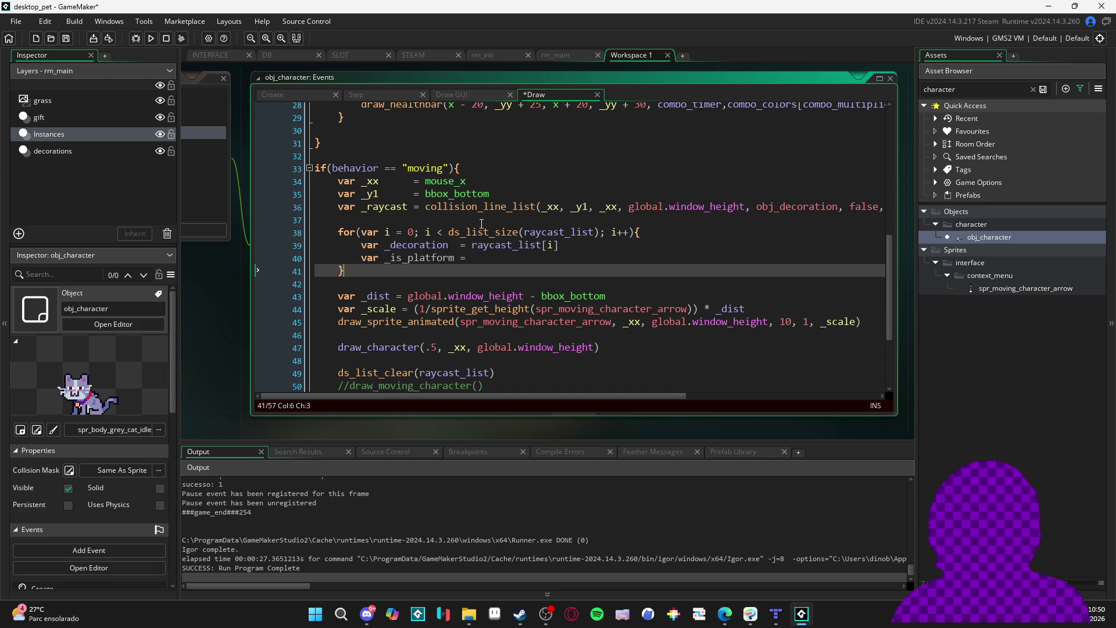
key(Up)
key(Left)
key(Left)
key(Left)
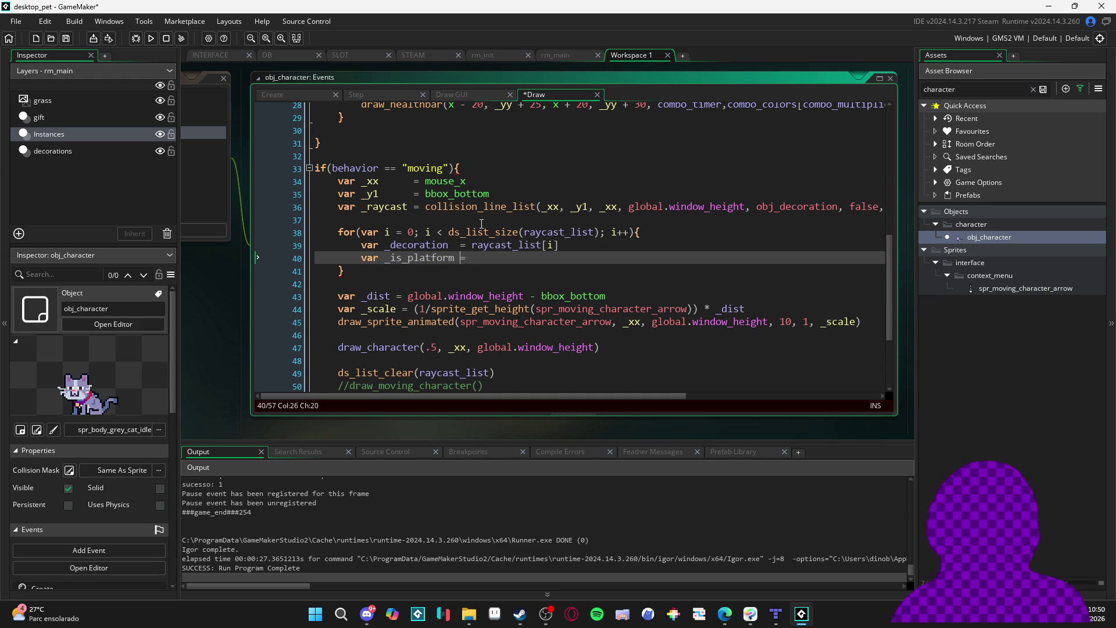
text( _de)
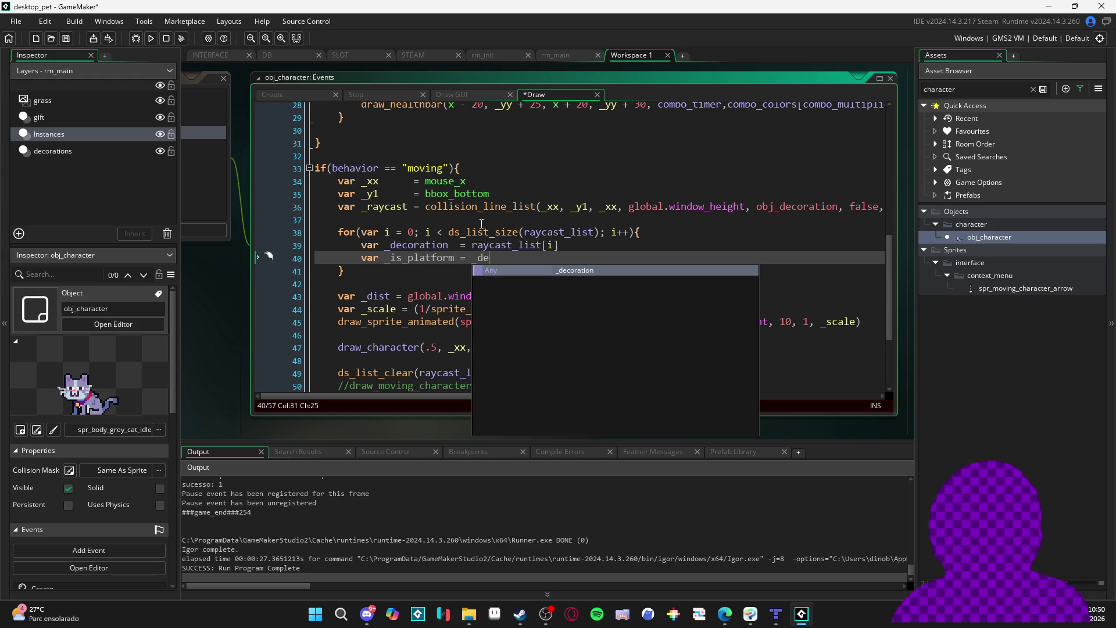
text(coration.item.)
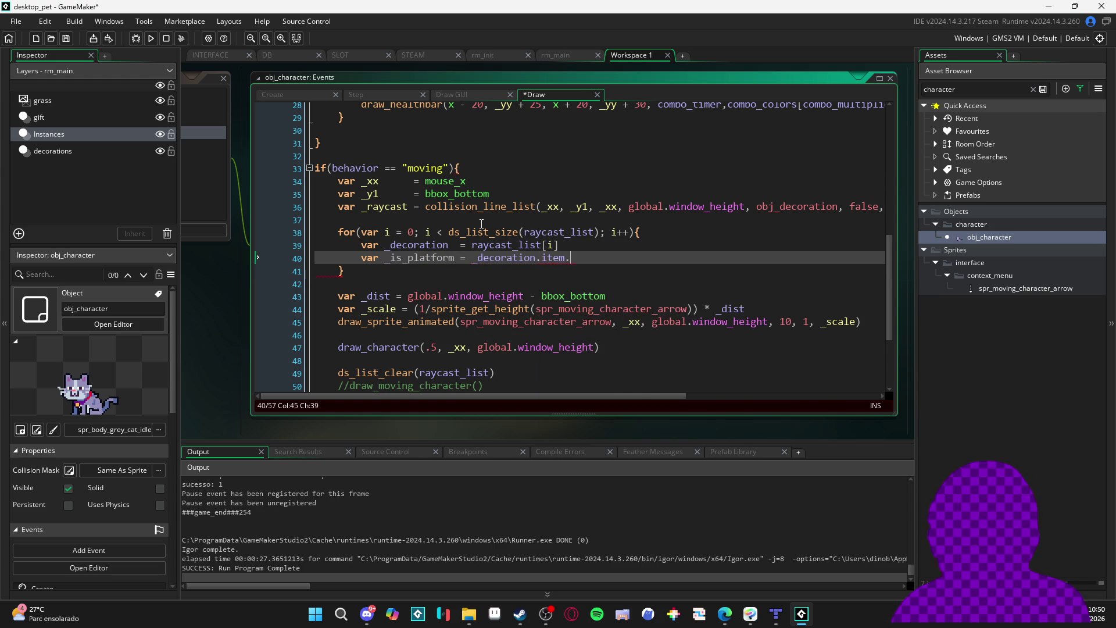
text(platform )
text(== true)
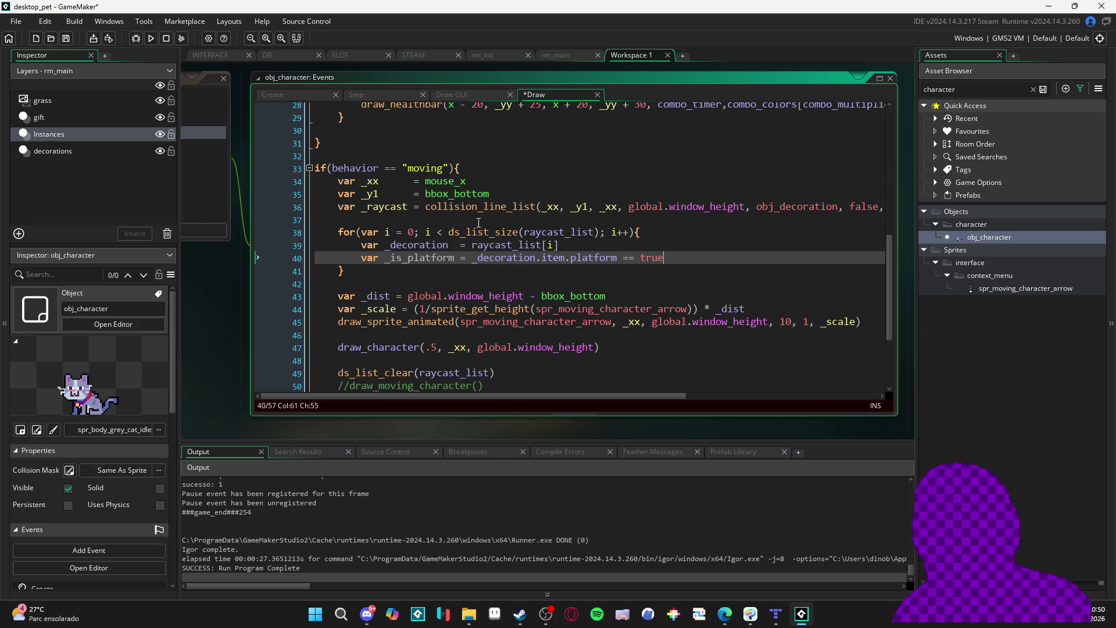
Add an if(_is_platform){ } block below and save
key(Return)
text(if(_)
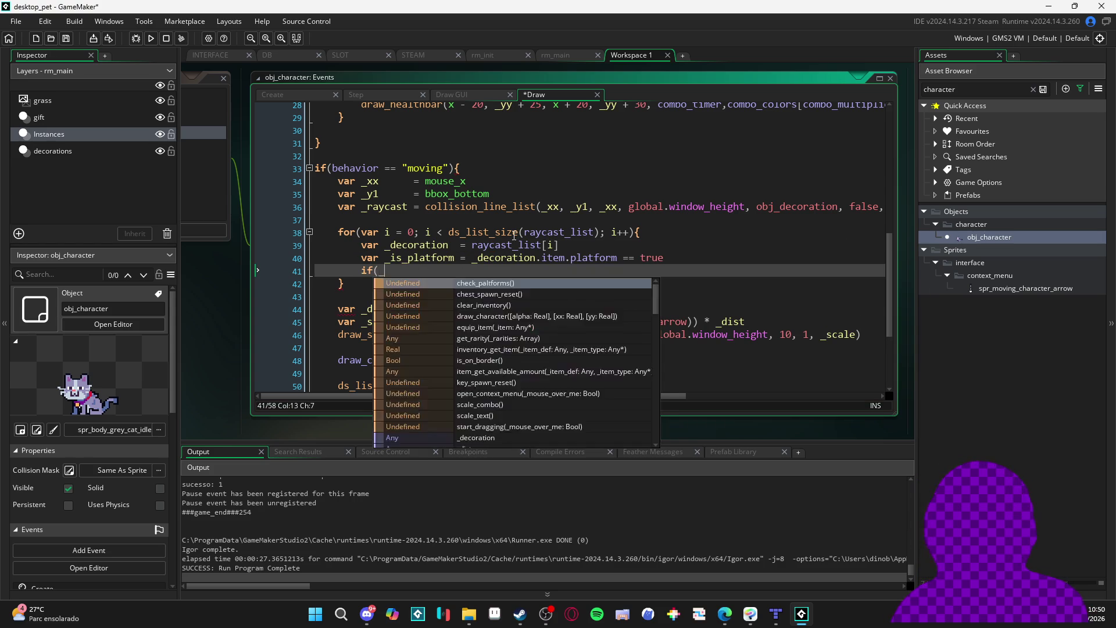
text(is_platform){)
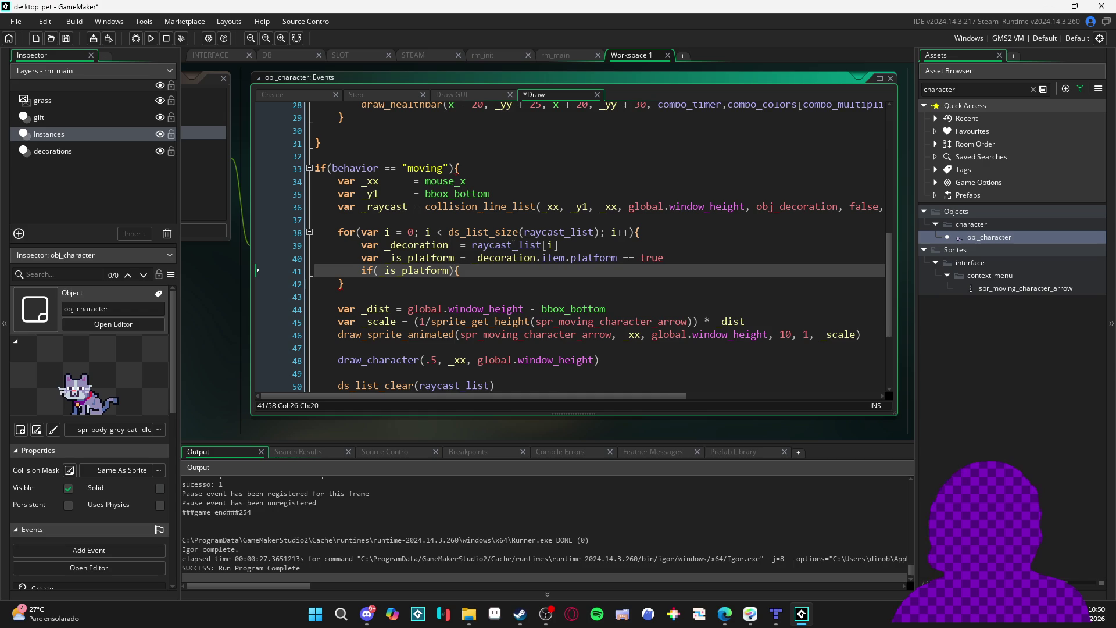
key(Return)
key(ctrl+s)
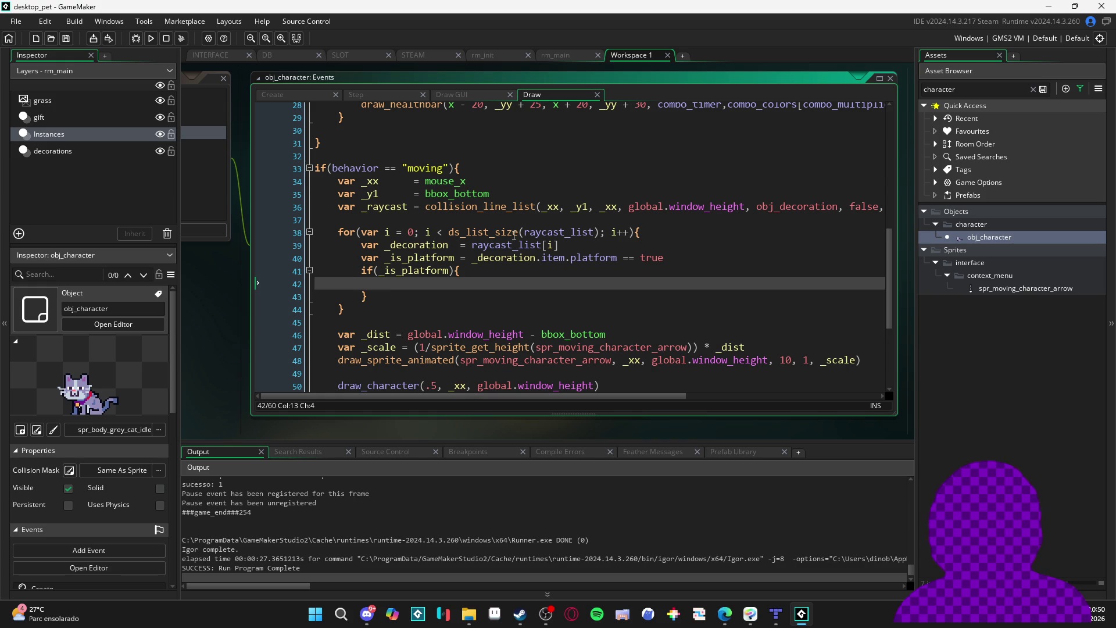
Begin a var _higher declaration on the blank line above the loop
key(Up)
key(Up)
key(Up)
text(var _heigh)
key(BackSpace)
key(BackSpace)
key(BackSpace)
text(igher   =)
key(BackSpace)
key(BackSpace)
Initialise _higher to global.window_height
text(= global.win)
key(Return)
key(Down)
key(Down)
key(Down)
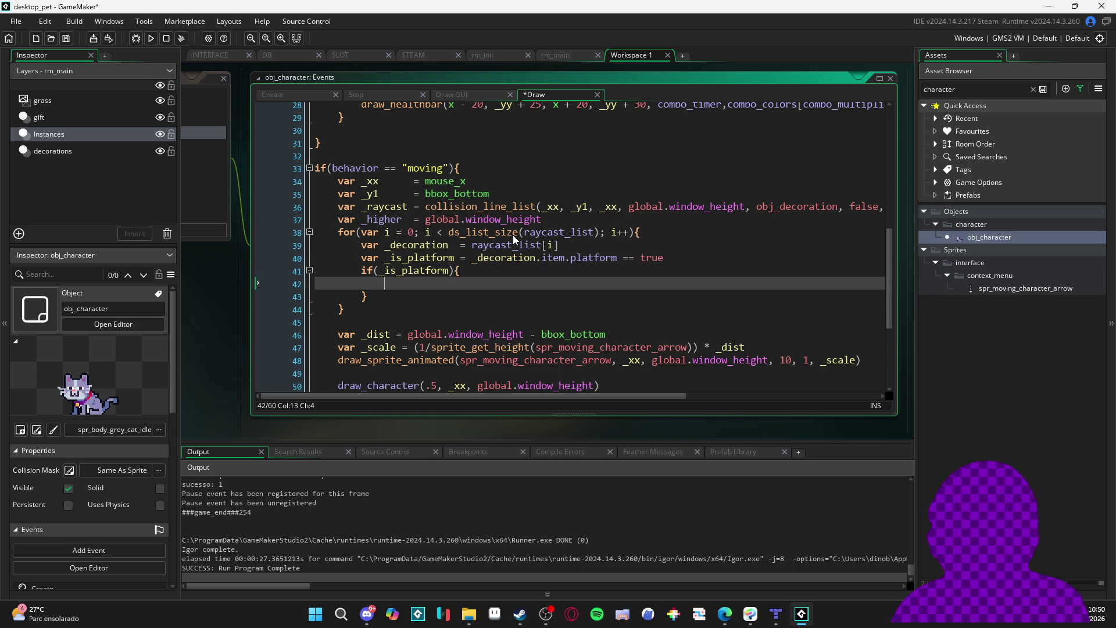
Inside the platform check, add if(_decoration.bbox_top < _higher){ }
text(if(_)
key(BackSpace)
text(_de)
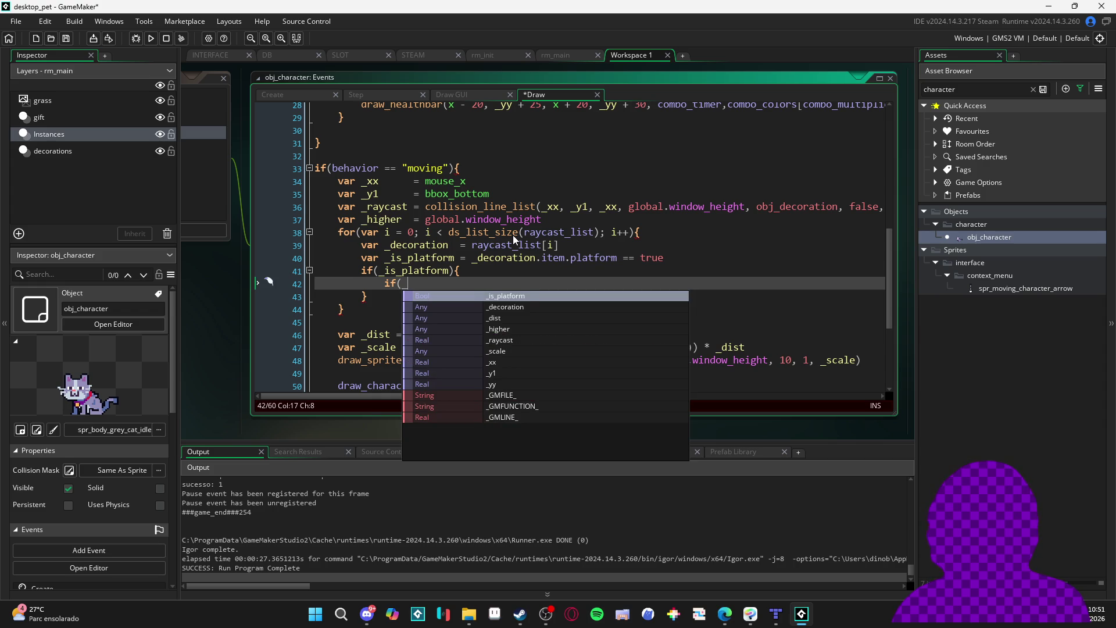
key(Return)
text(.bb)
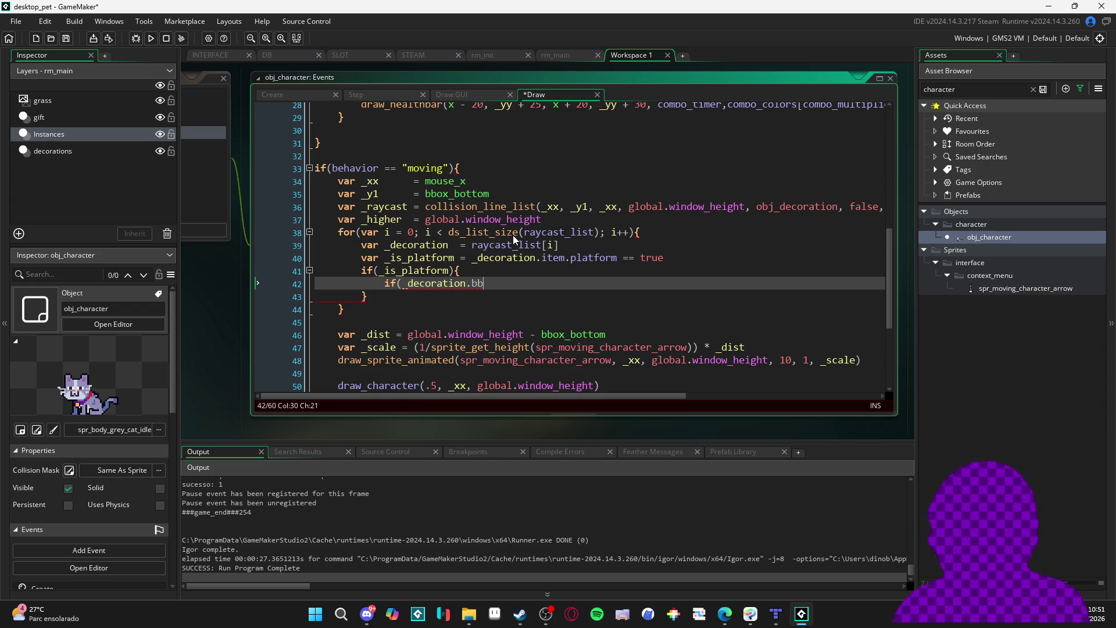
key(Down)
key(Down)
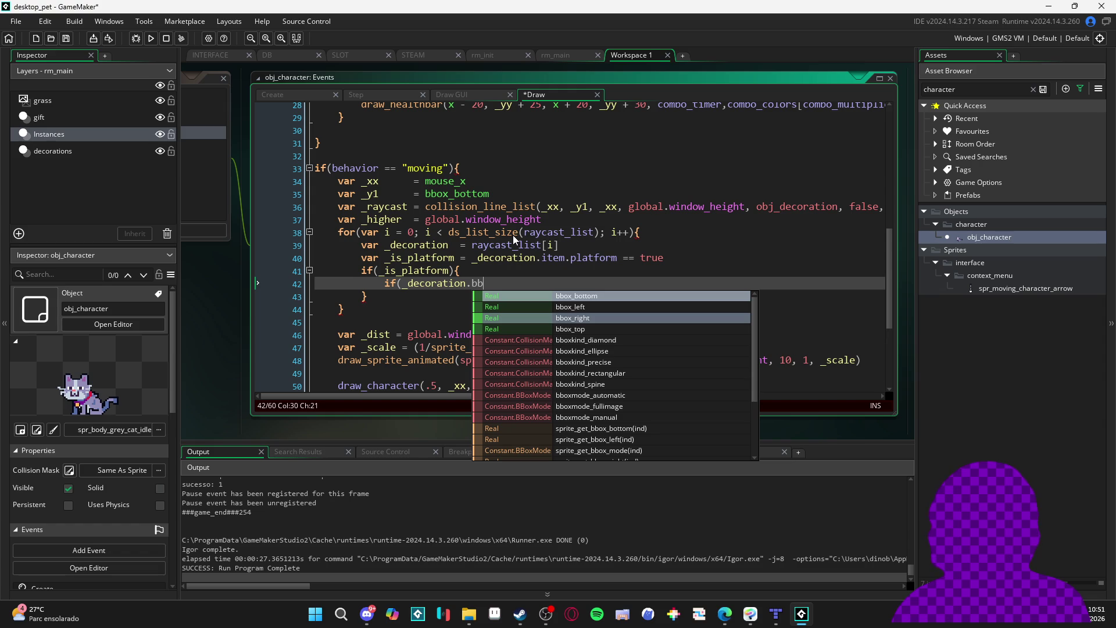
key(Down)
key(Return)
text(<)
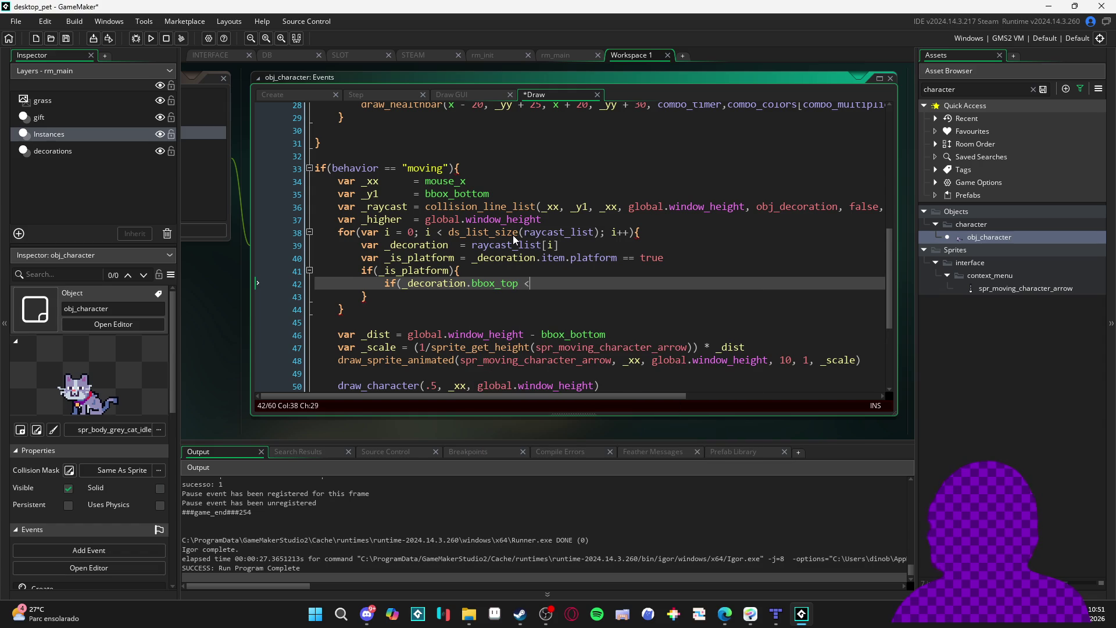
text( _h)
key(Return)
text(){)
key(Return)
Set _higher = _decoration.bbox_top and add the comment //get the heigher platform
text(_)
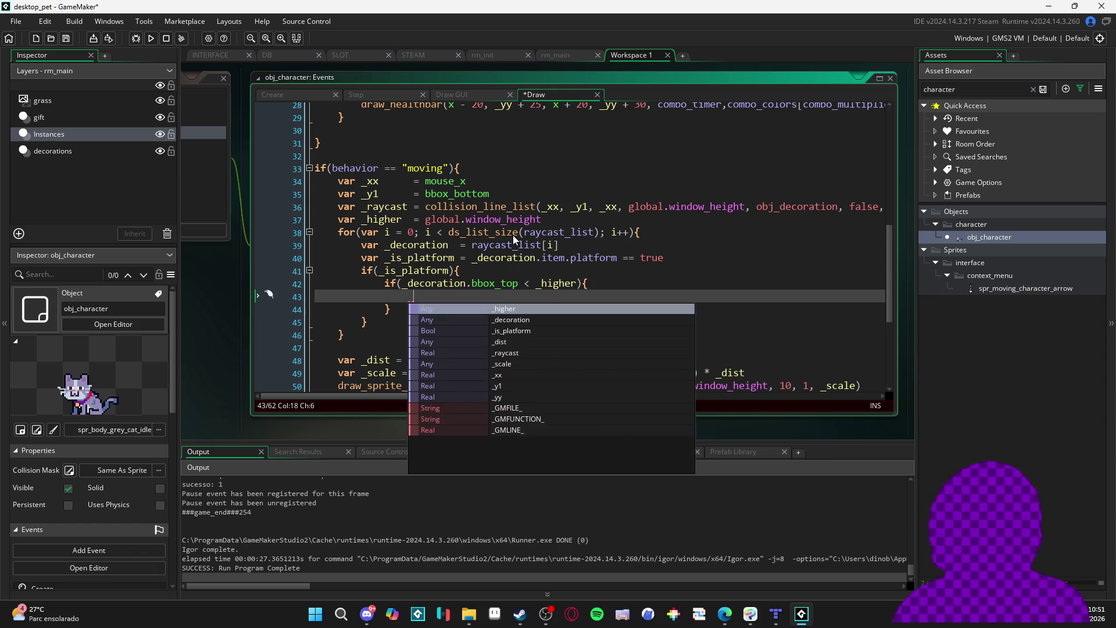
text(h)
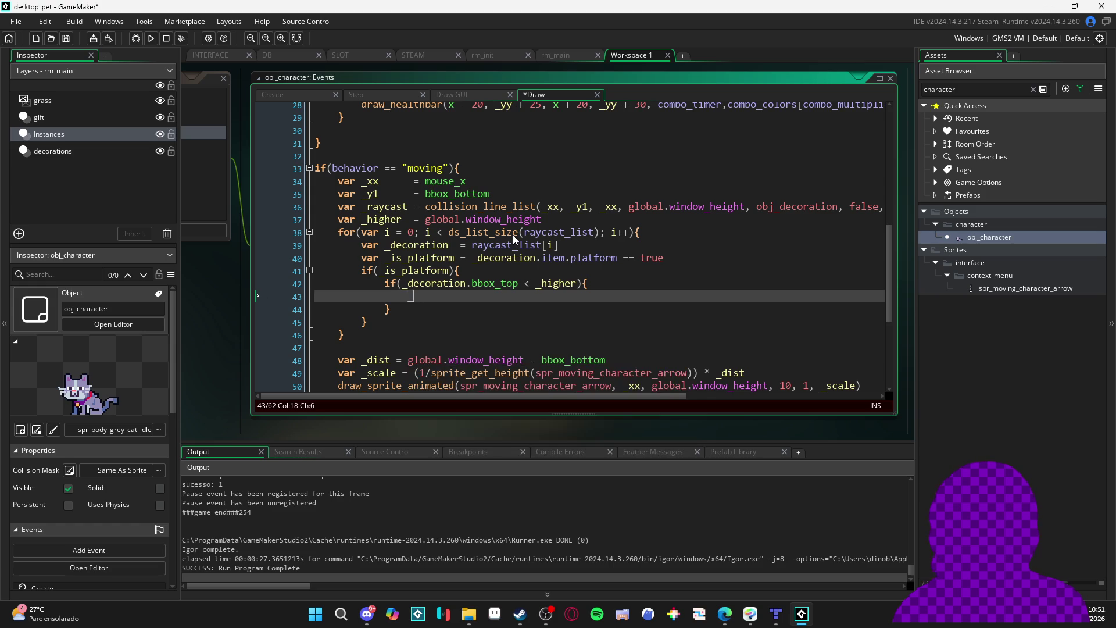
key(Return)
text(= _decoration.bbox_top//get the heigher platform)
key(Down)
key(Down)
key(Down)
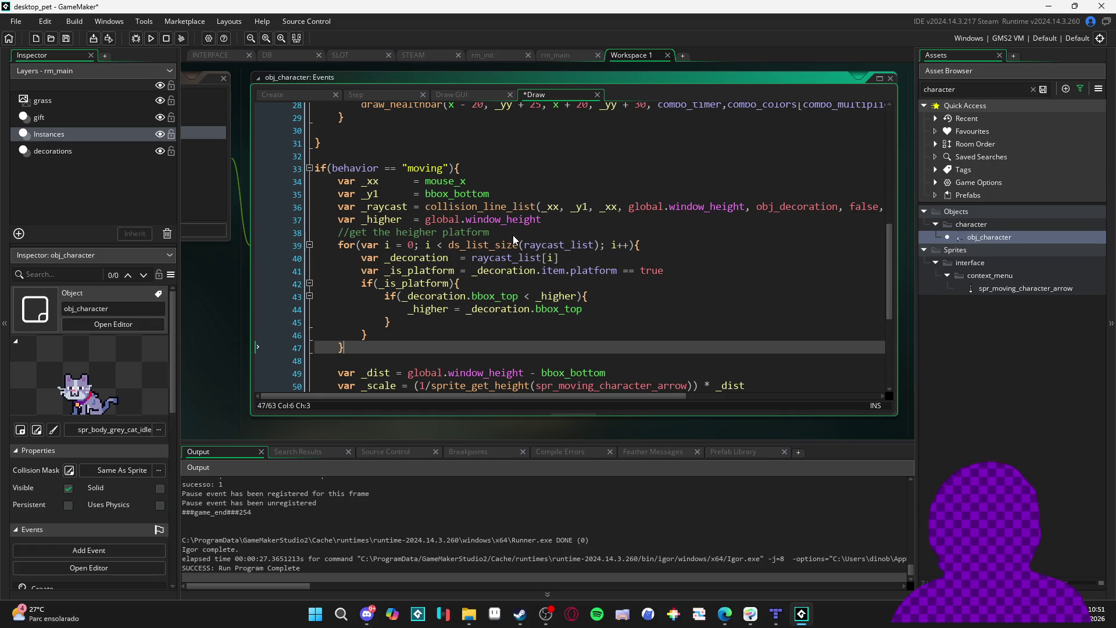
key(Down)
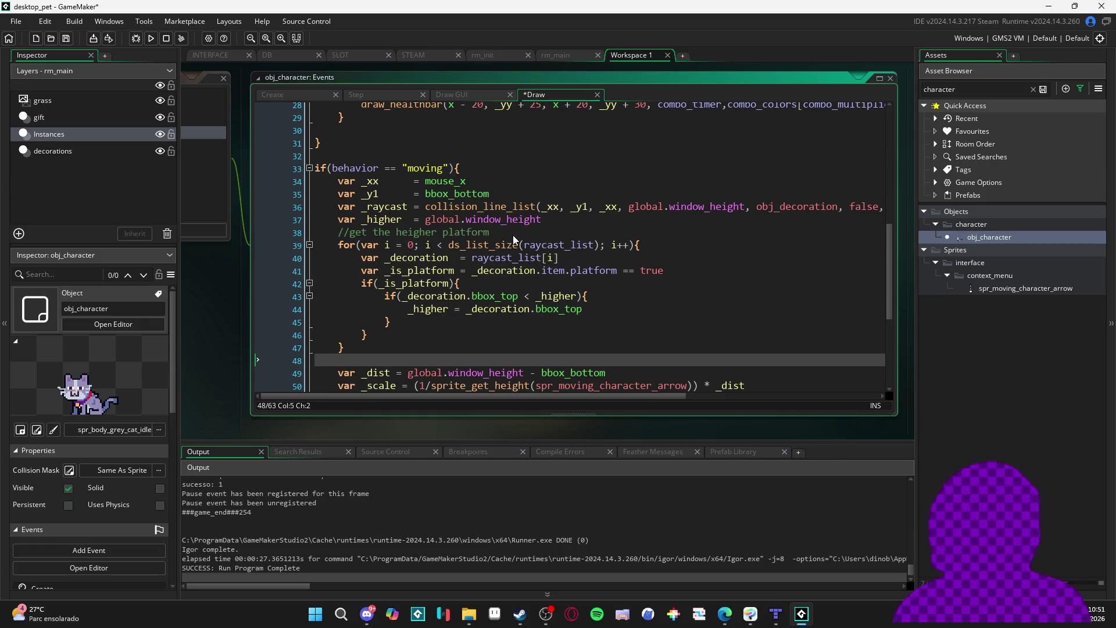
scroll(401, 173, down, 2)
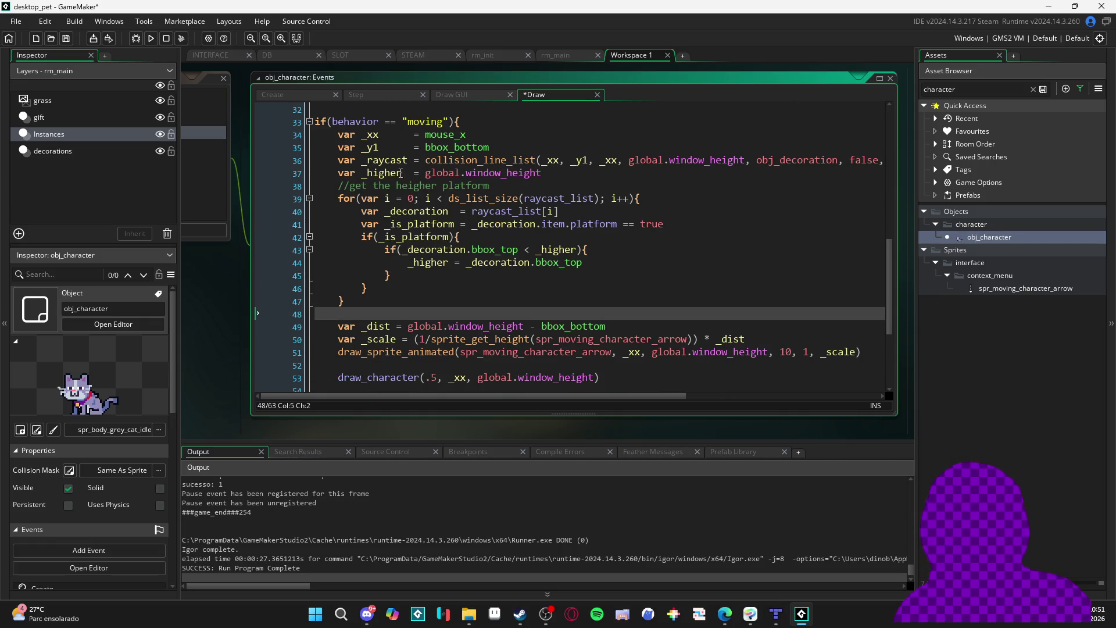
Replace global.window_height with _higher in the _dist line and save
click(390, 172)
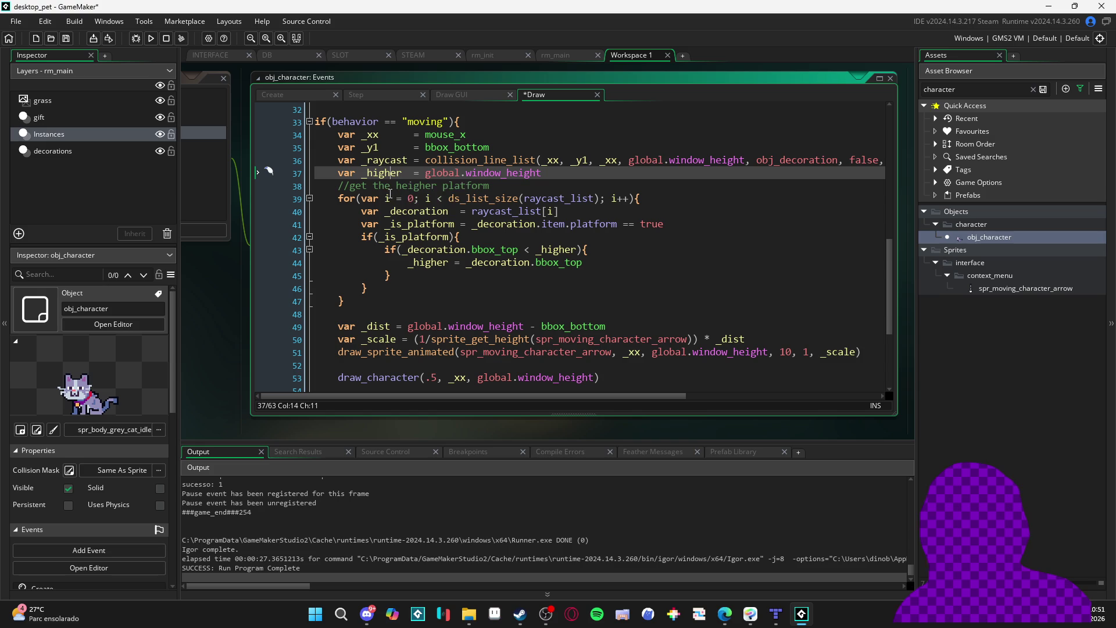
double_click(389, 171)
key(ctrl+c)
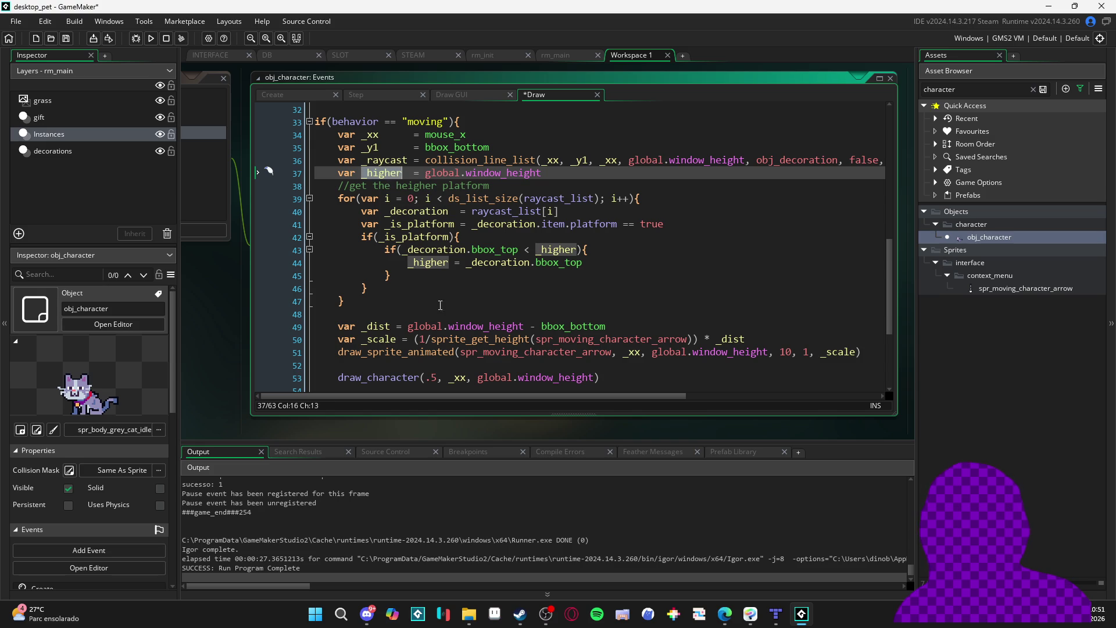
drag(523, 326, 407, 327)
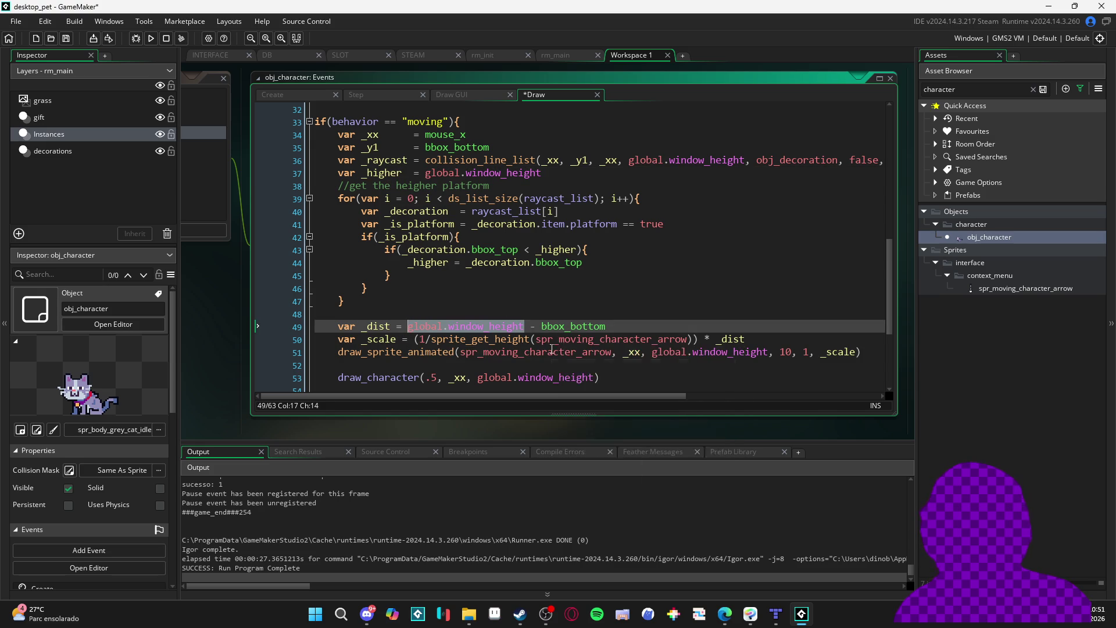
key(ctrl+v)
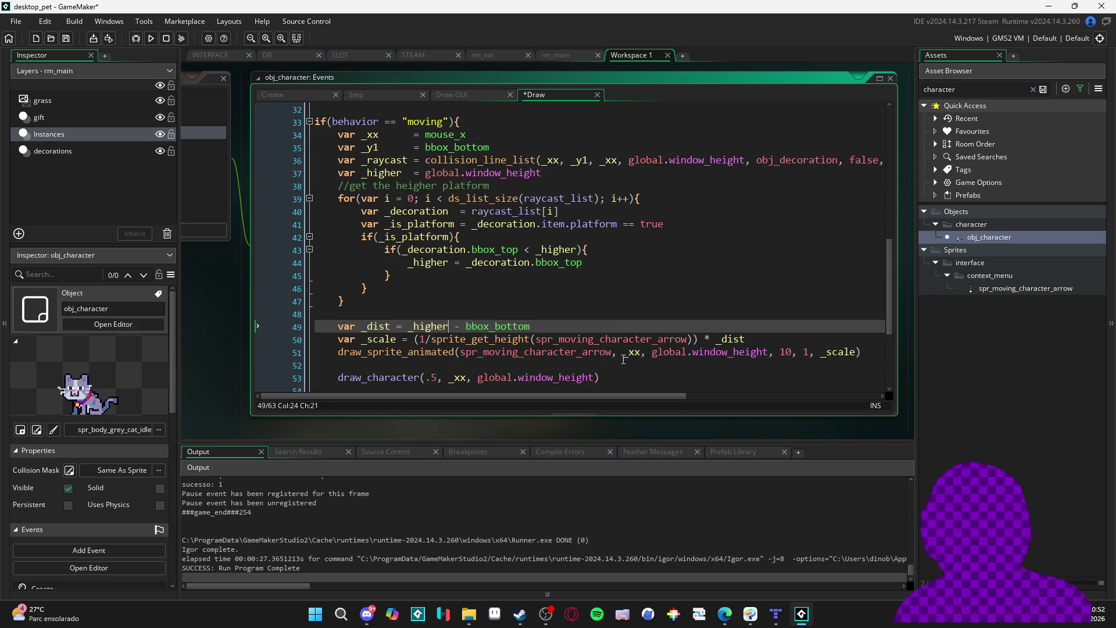
click(464, 313)
scroll(523, 343, down, 2)
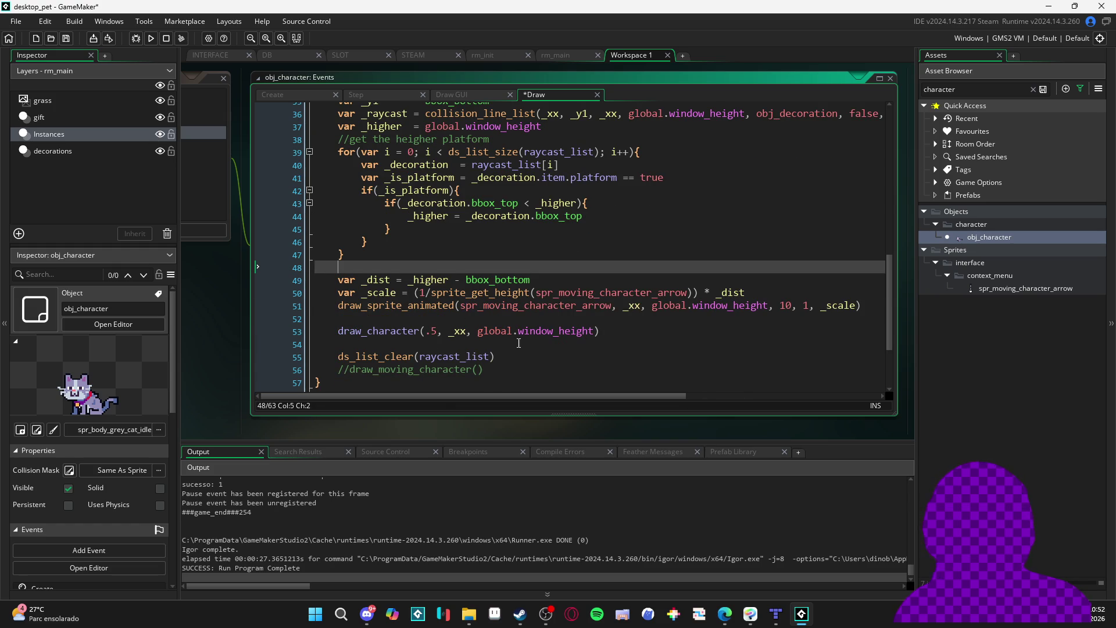
scroll(521, 345, up, 4)
key(ctrl+s)
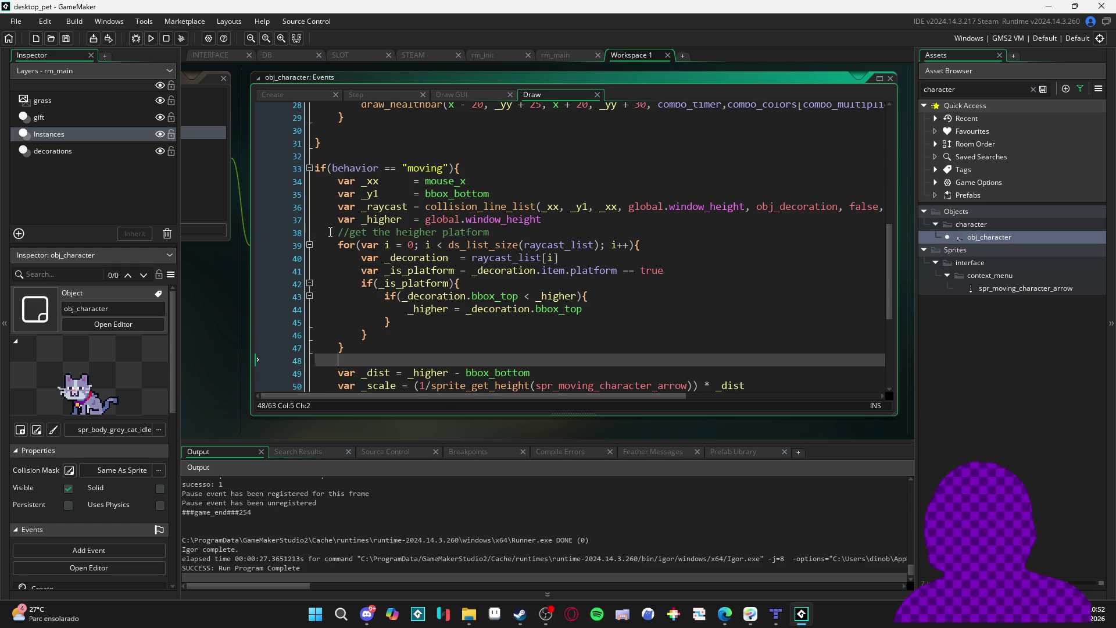
Add a blank line above the platform comment and show DB's item definitions
click(330, 232)
key(Return)
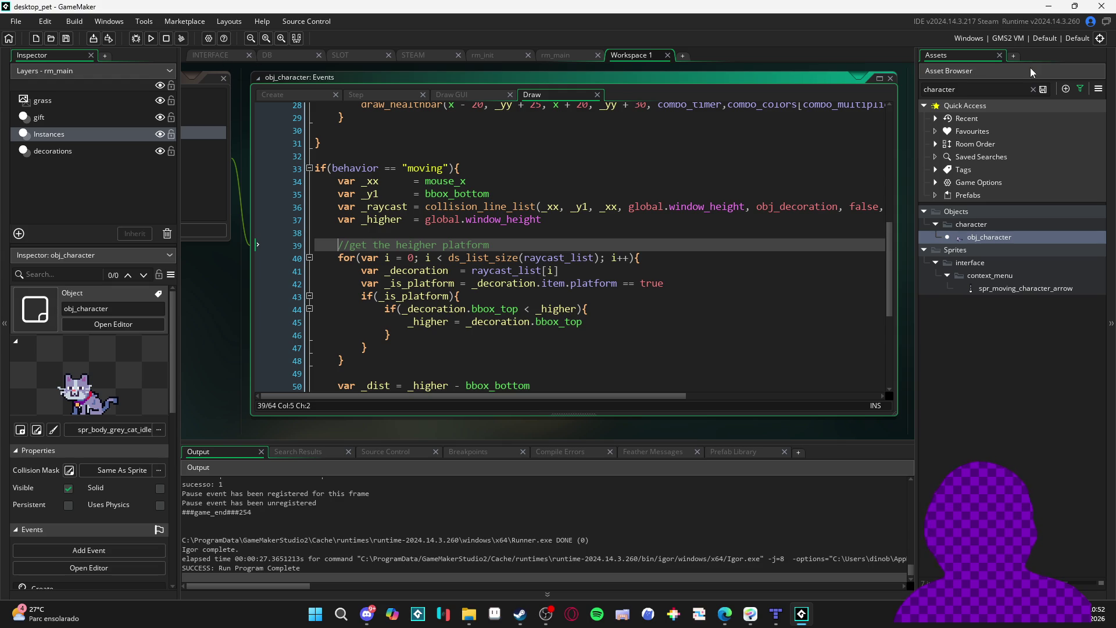
click(961, 88)
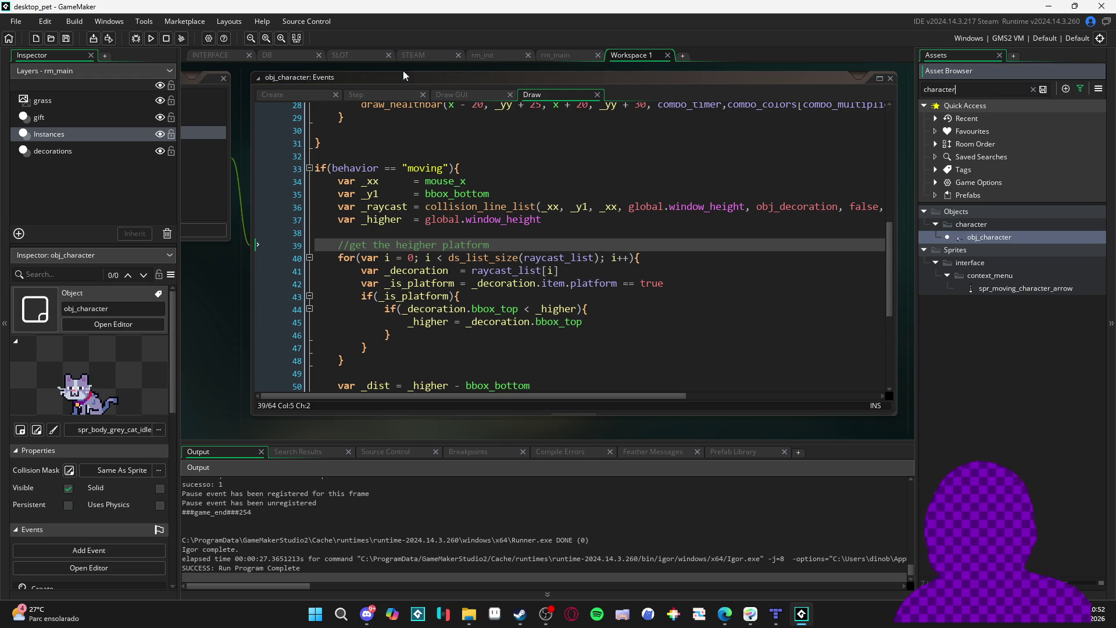
click(277, 56)
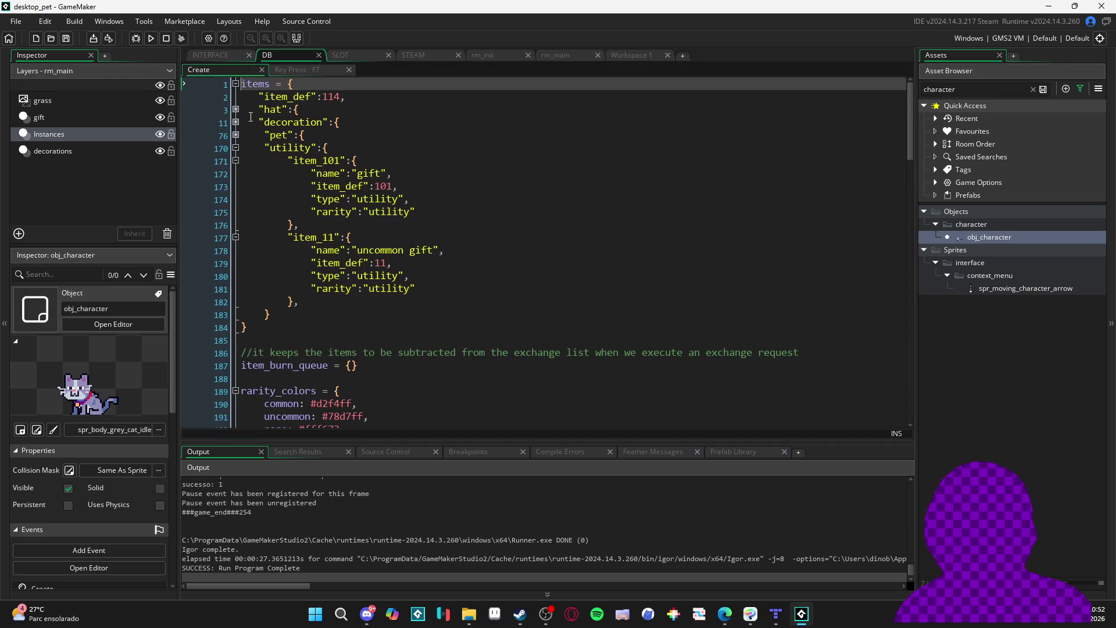
Check the platform field in DB's decoration definitions, then return to the Draw code
click(236, 122)
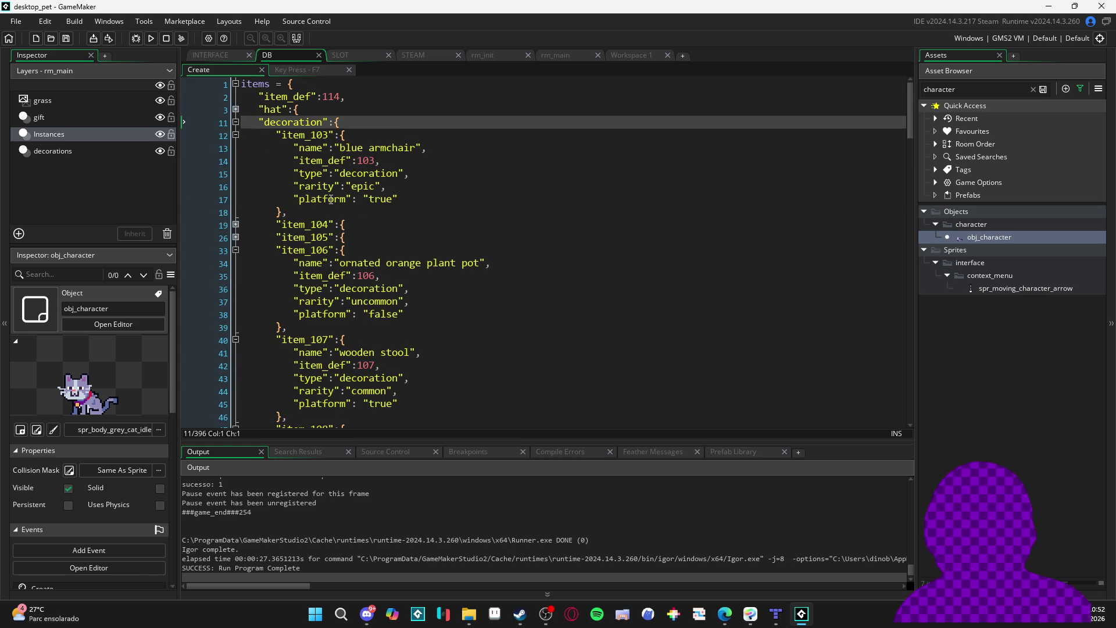
double_click(330, 199)
click(630, 55)
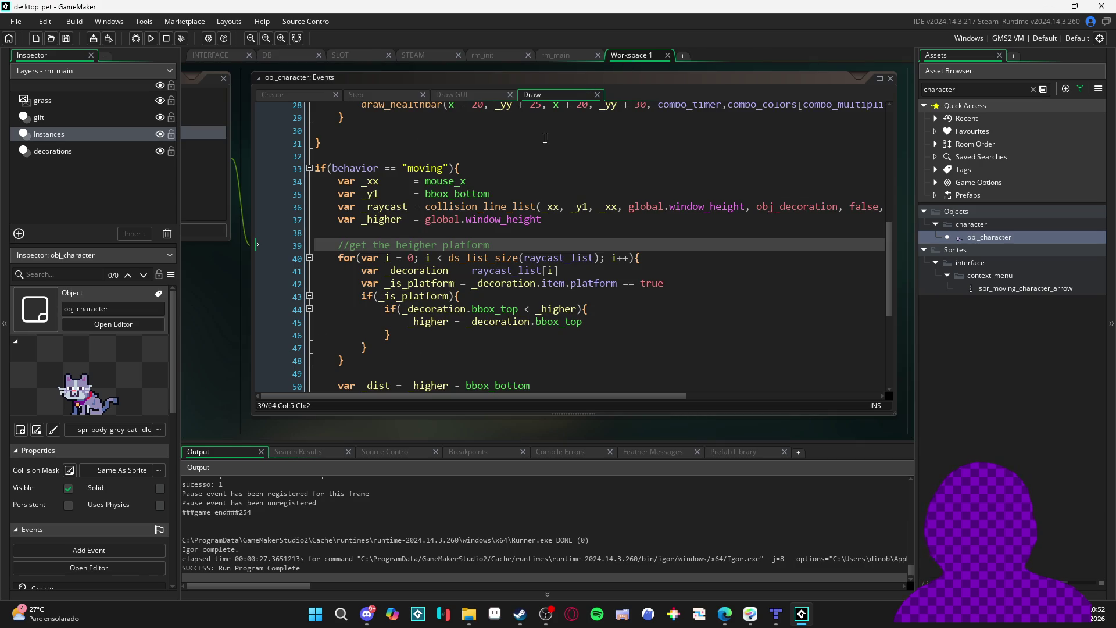
Review the end of the raycast loop and build and run the game with F5
scroll(456, 253, down, 2)
click(335, 313)
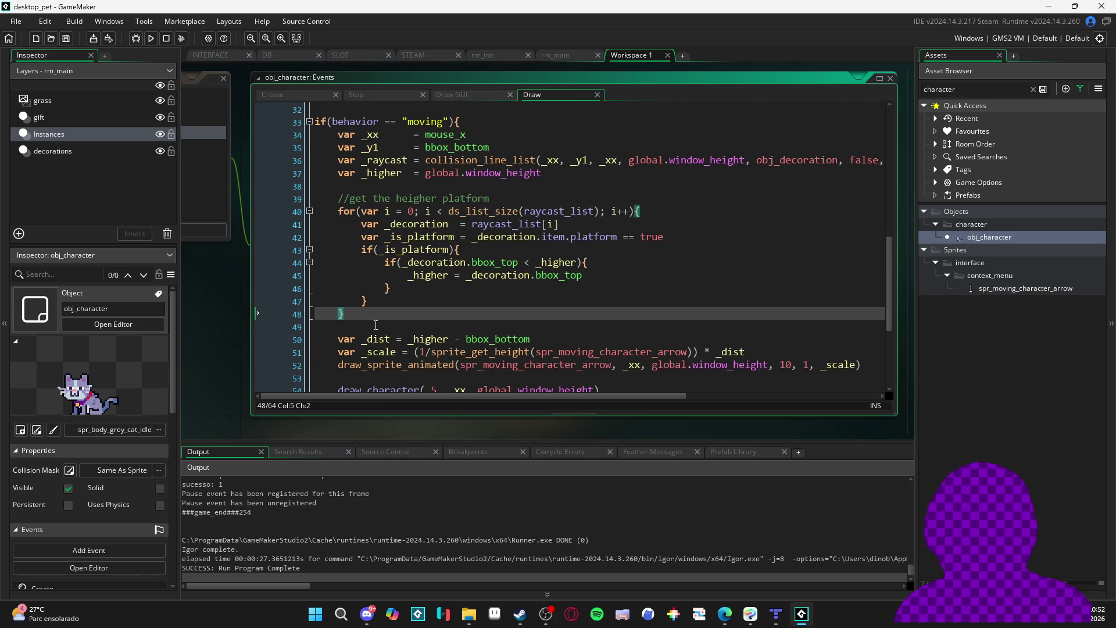
key(Down)
scroll(377, 310, down, 3)
scroll(389, 291, up, 2)
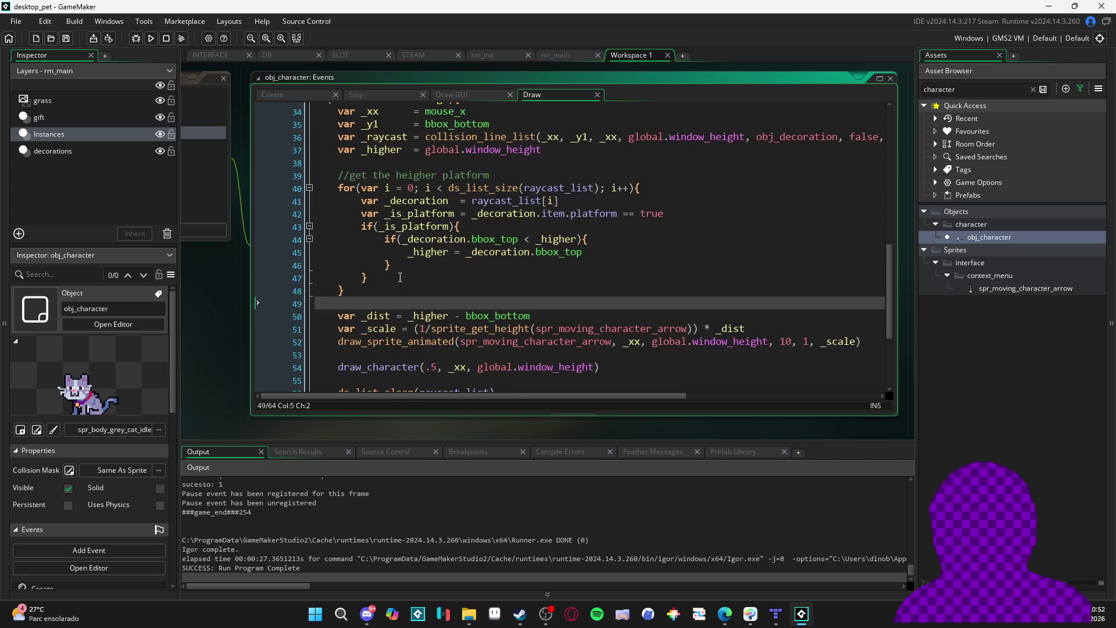
scroll(400, 286, up, 1)
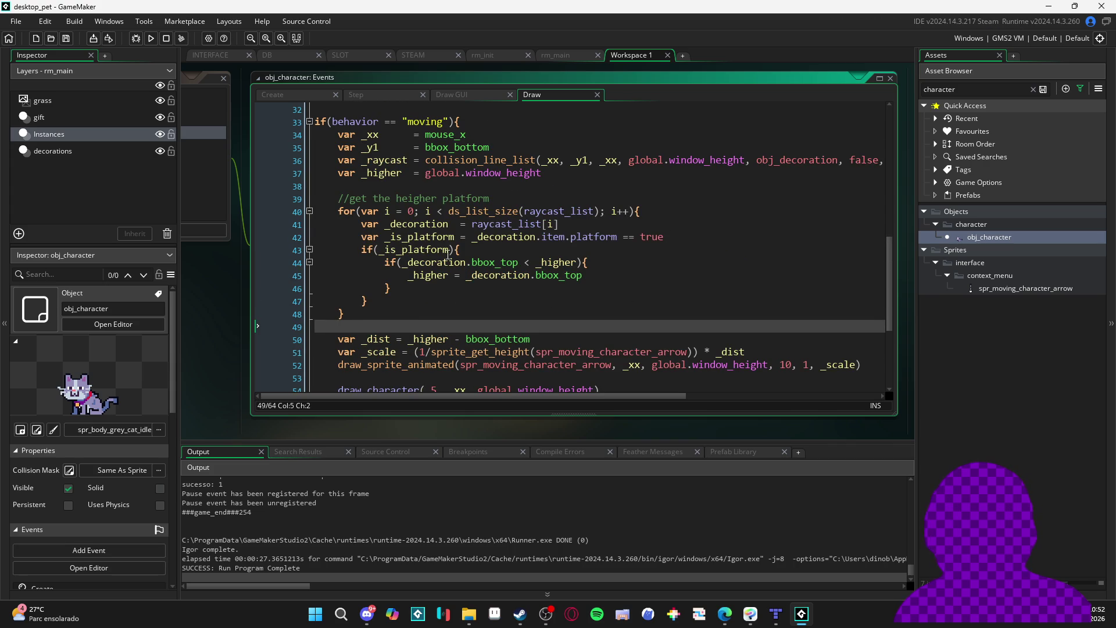
scroll(359, 335, down, 1)
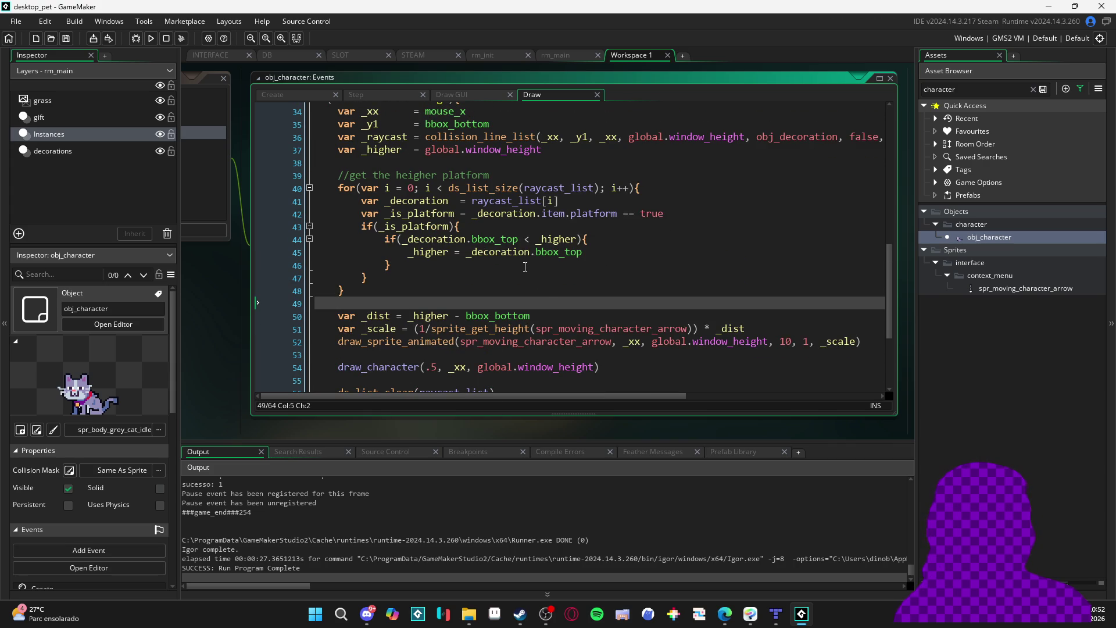
key(F5)
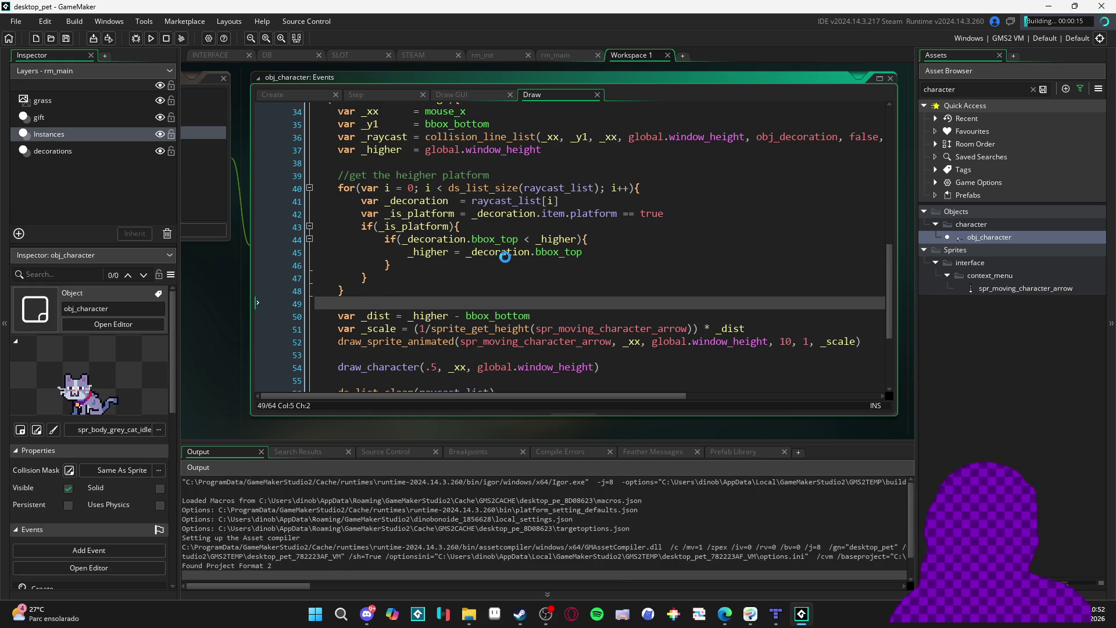
Test by opening and closing the inventory and lifting the pet, then abort the code error
scroll(506, 256, up, 2)
scroll(505, 256, down, 2)
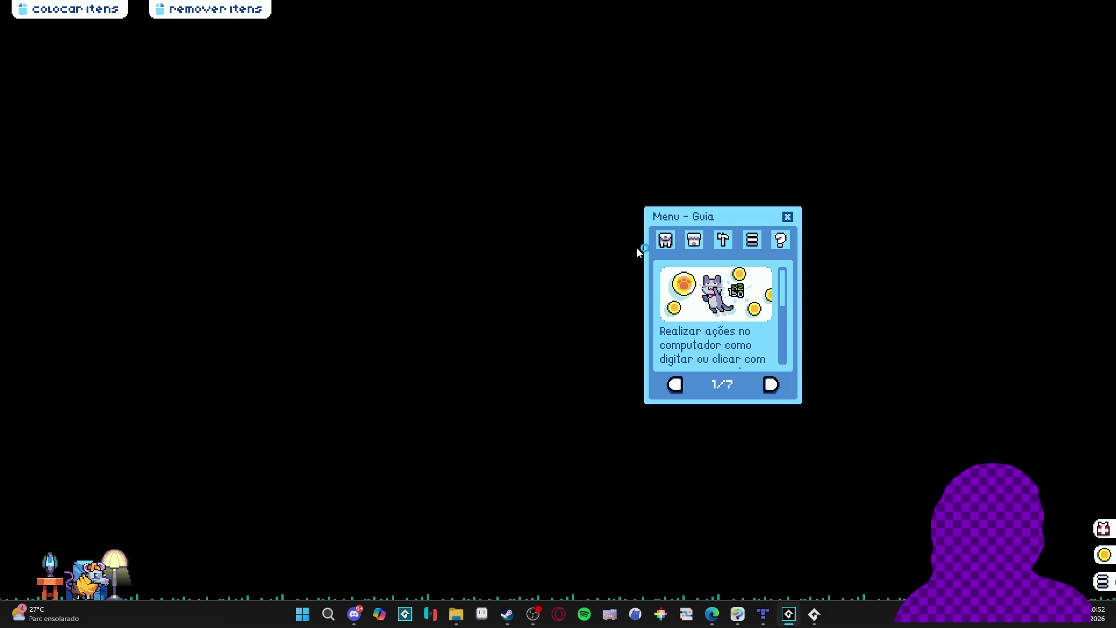
click(666, 240)
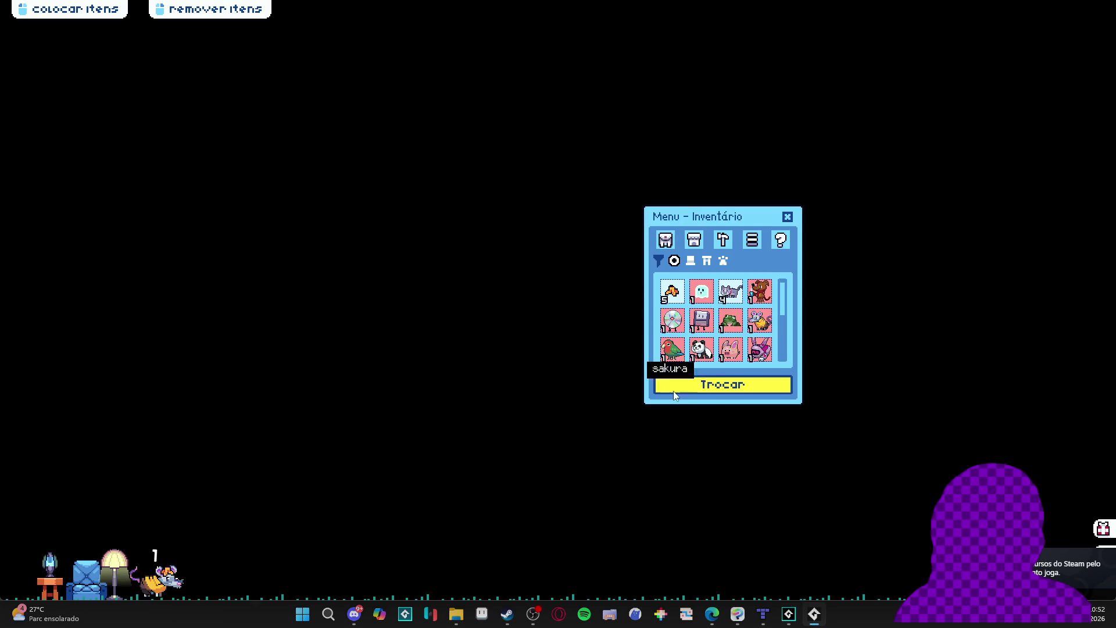
click(787, 216)
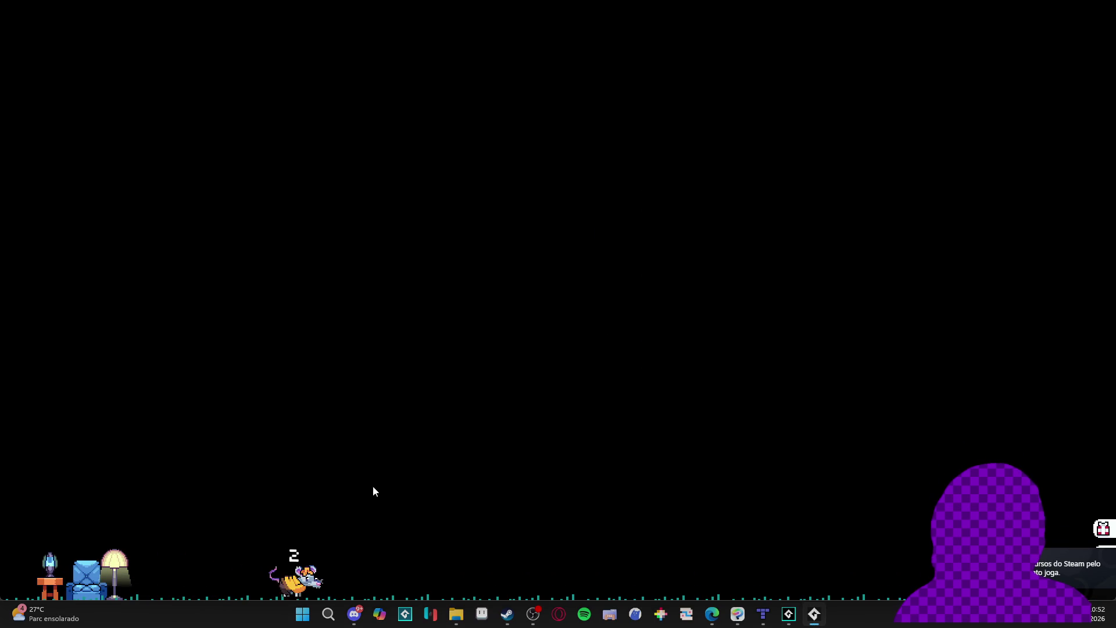
mouse_move(335, 584)
mouse_down()
mouse_move(144, 402)
mouse_move(85, 392)
mouse_up()
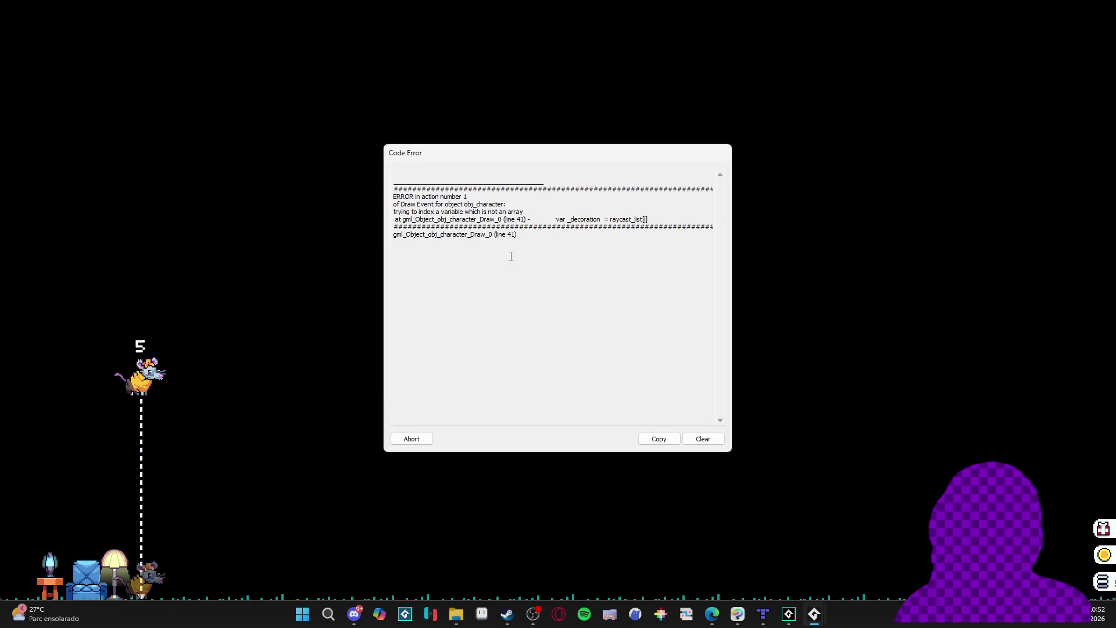
click(411, 439)
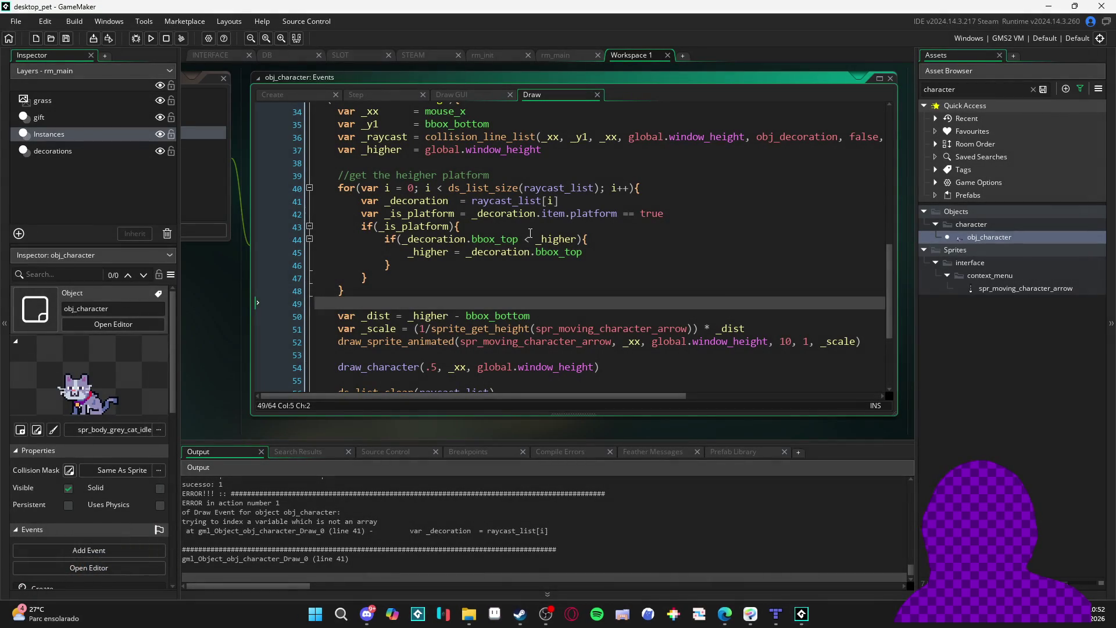
click(503, 239)
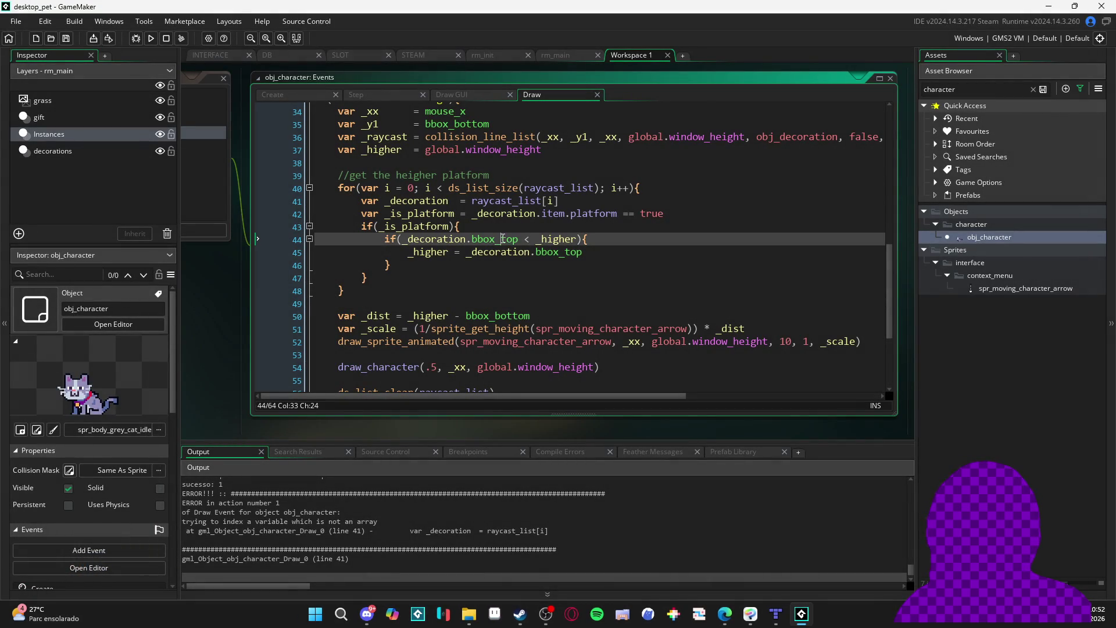
Change line 41 to use the list accessor raycast_list[| i] and save
click(551, 201)
text(|)
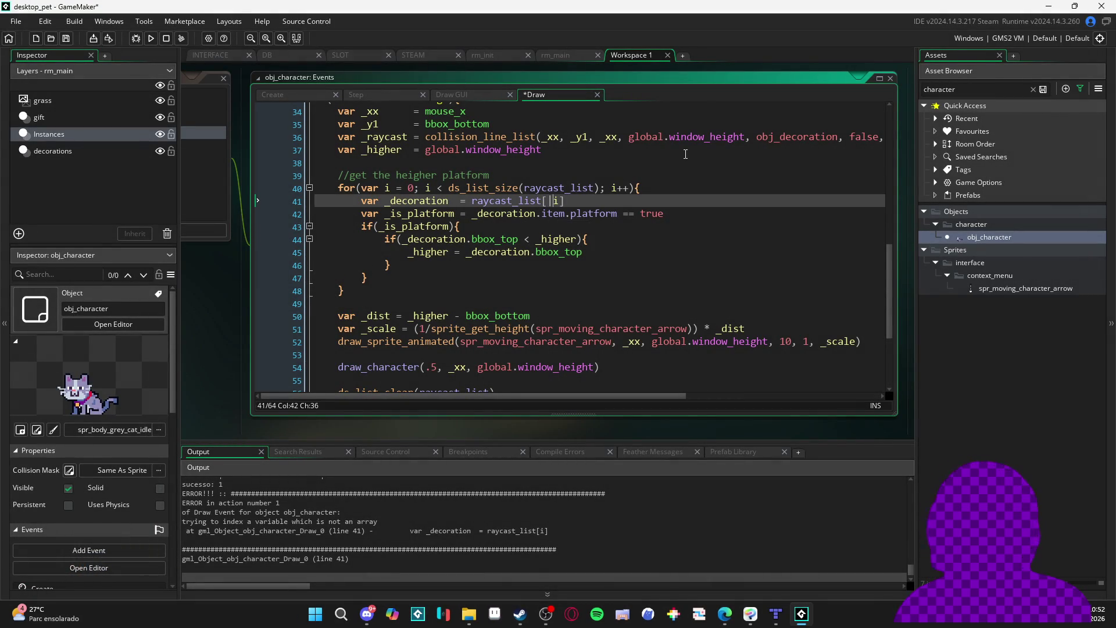
click(628, 265)
key(ctrl+s)
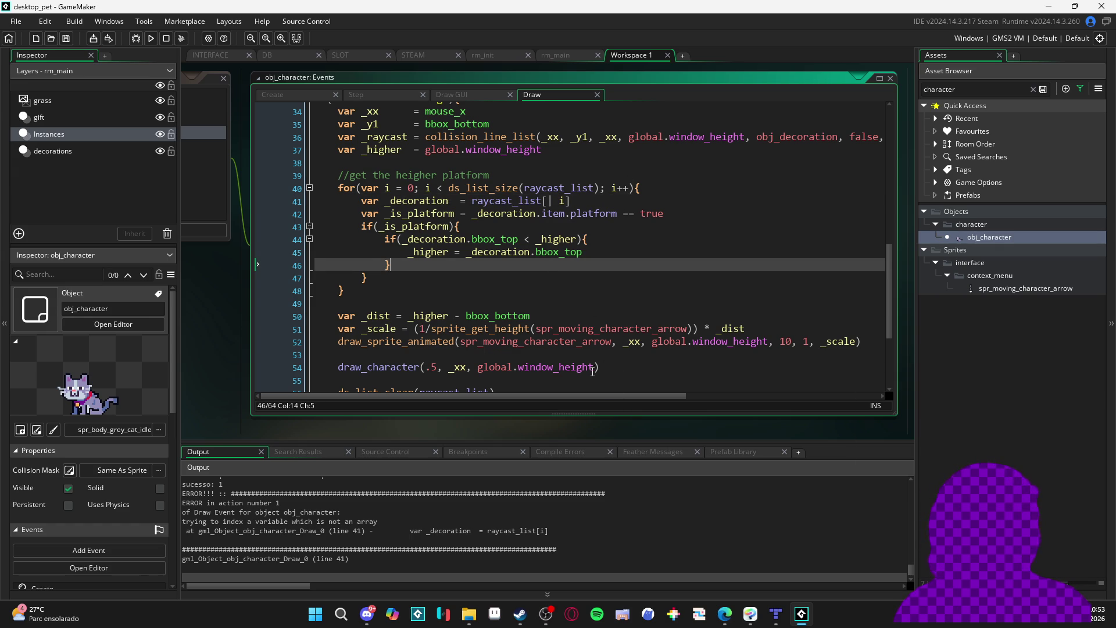
Rerun the game, lift the pet off its chair, then close the game window
key(F5)
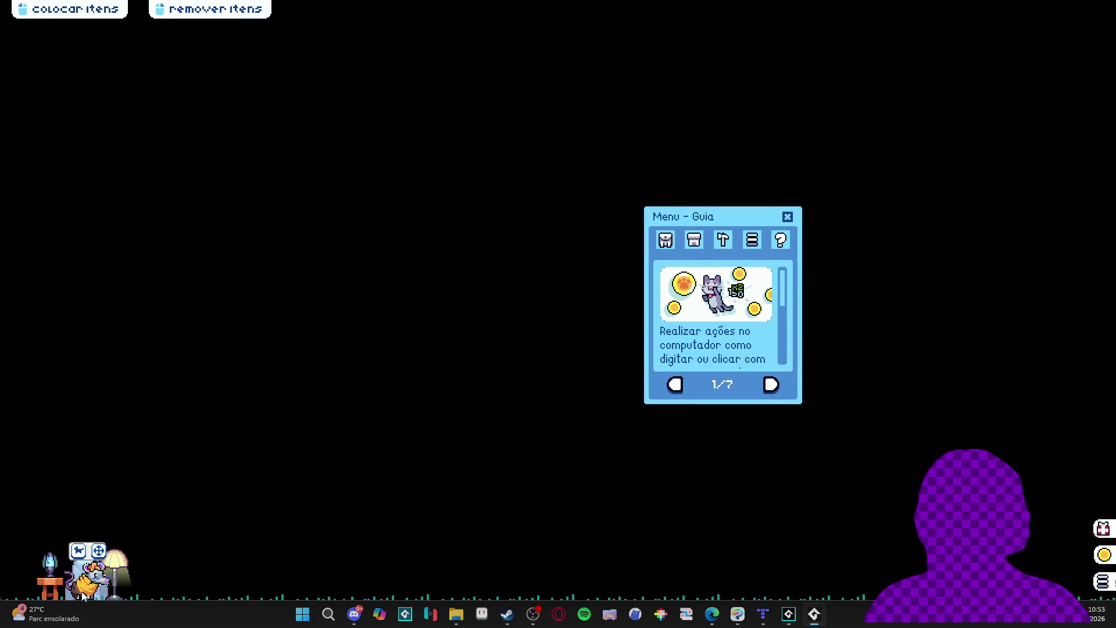
mouse_move(83, 593)
mouse_down()
mouse_move(120, 453)
mouse_move(73, 386)
mouse_move(137, 357)
mouse_move(95, 348)
mouse_move(103, 338)
mouse_move(140, 336)
mouse_move(51, 338)
mouse_move(173, 319)
mouse_move(150, 168)
mouse_move(40, 154)
mouse_move(119, 152)
mouse_move(58, 171)
mouse_move(246, 181)
mouse_move(120, 180)
mouse_move(199, 180)
mouse_move(472, 228)
mouse_move(853, 575)
mouse_up()
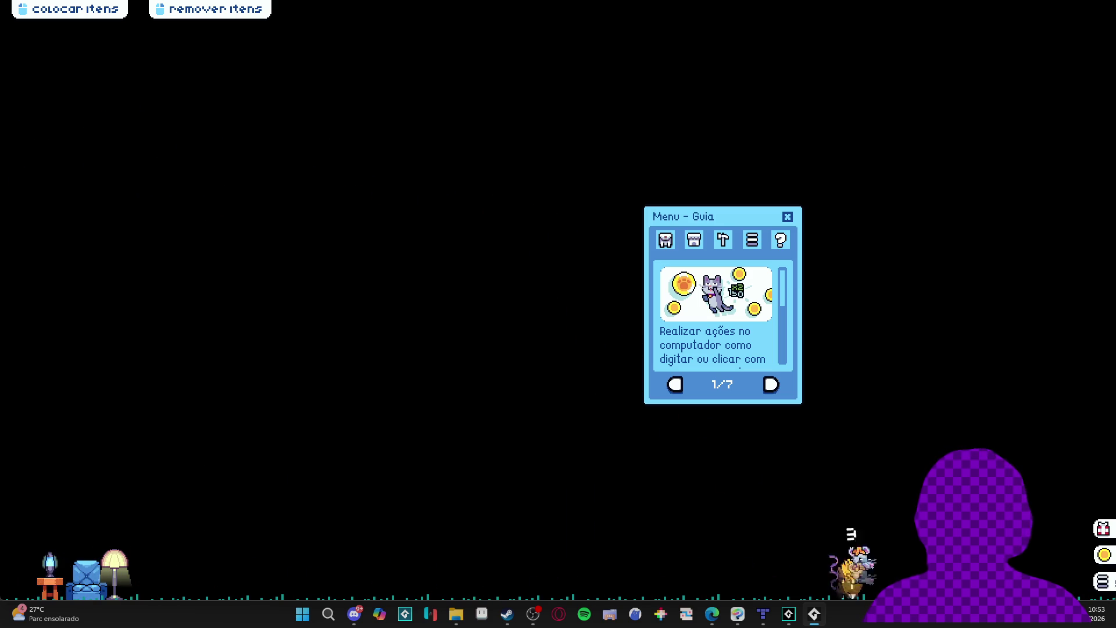
right_click(814, 611)
click(817, 584)
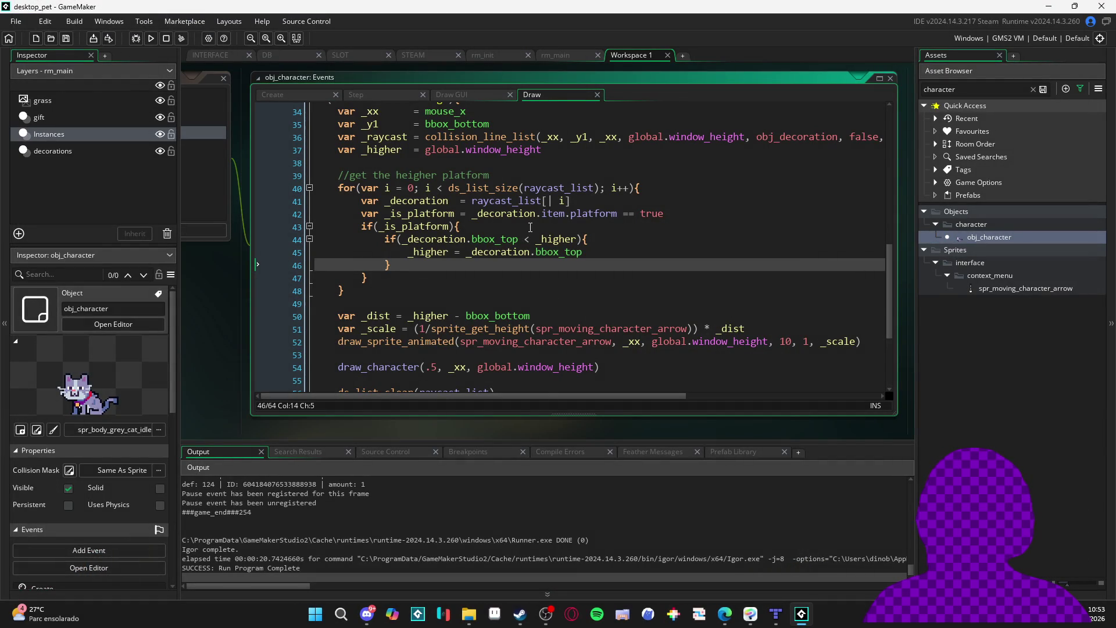
scroll(540, 231, up, 1)
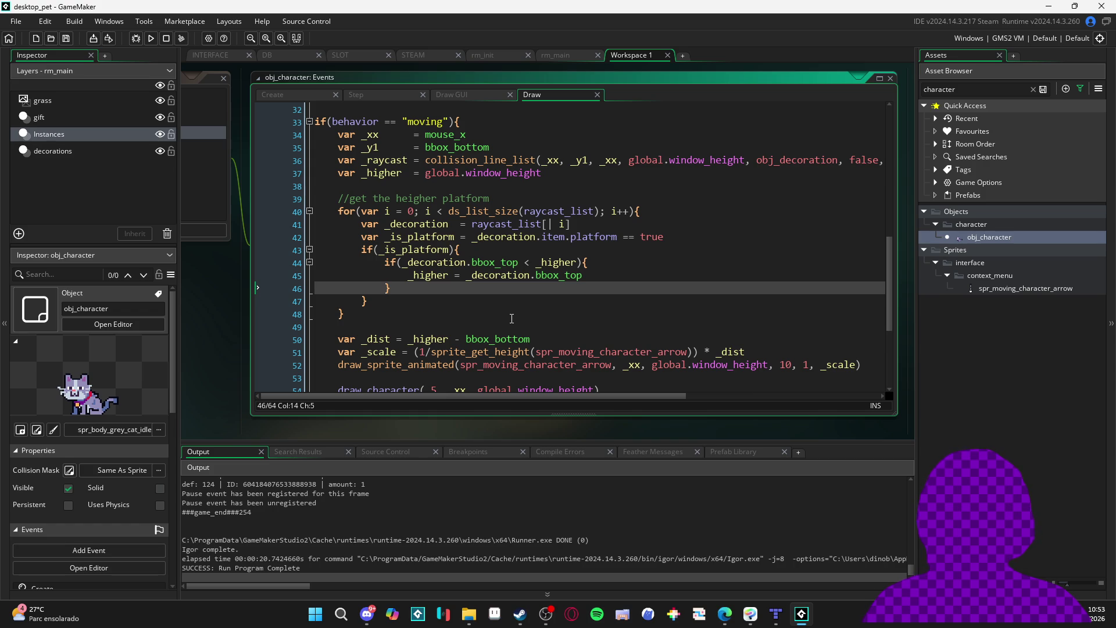
scroll(516, 315, down, 1)
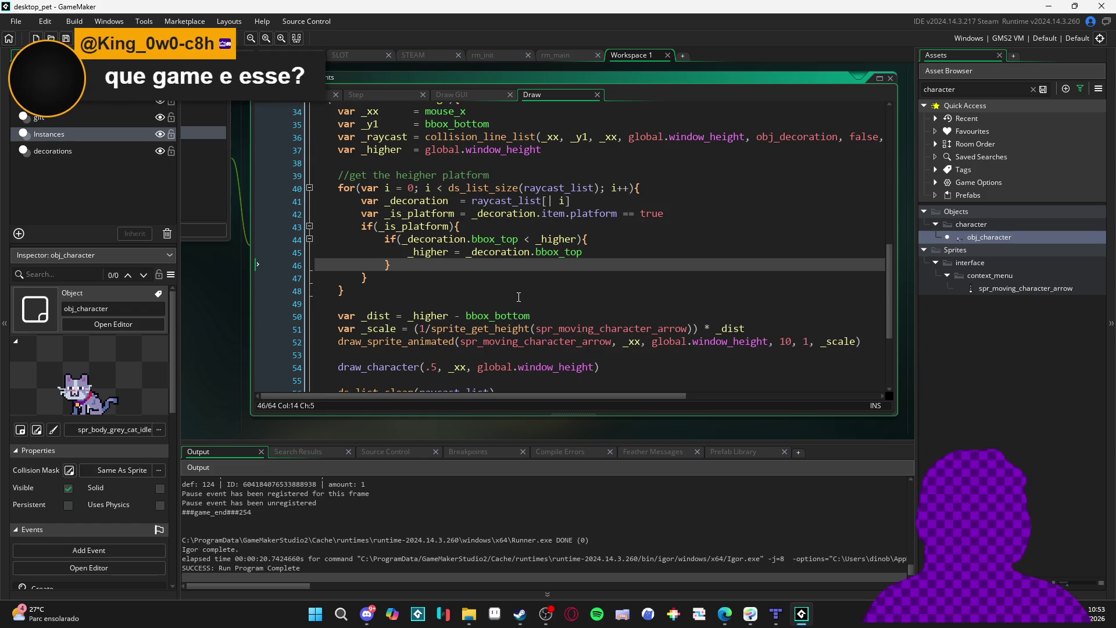
scroll(519, 297, up, 1)
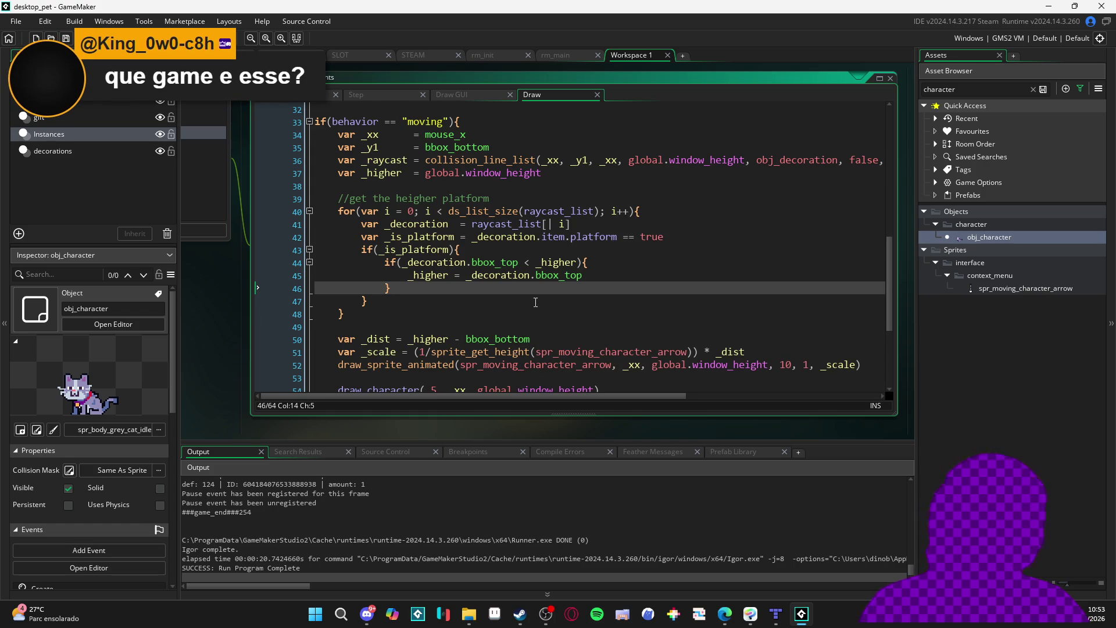
mouse_move(536, 275)
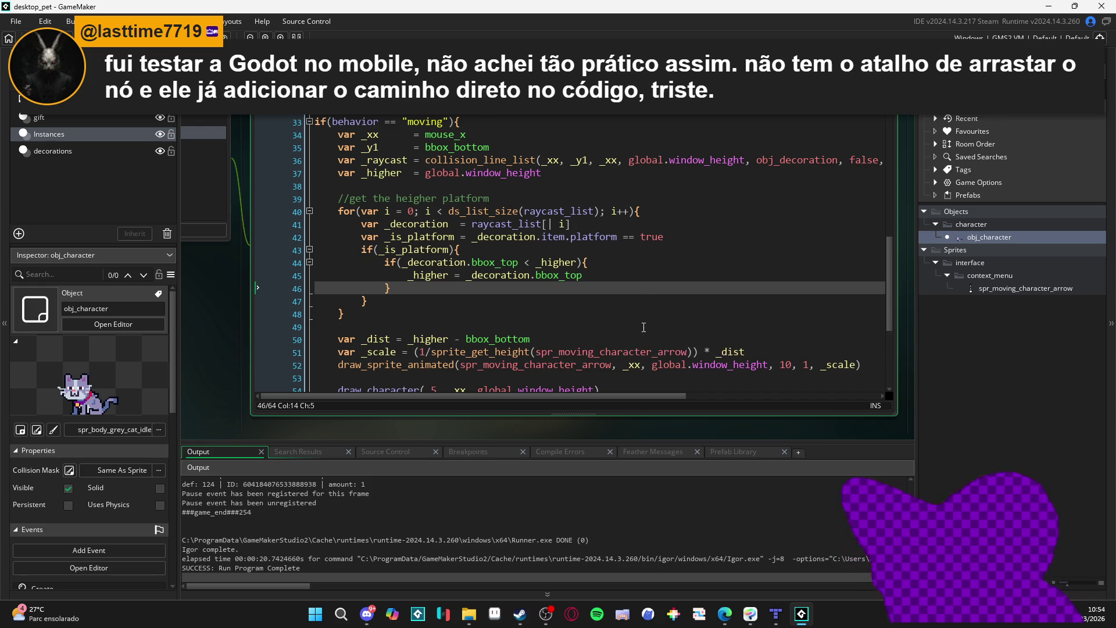
scroll(608, 300, down, 1)
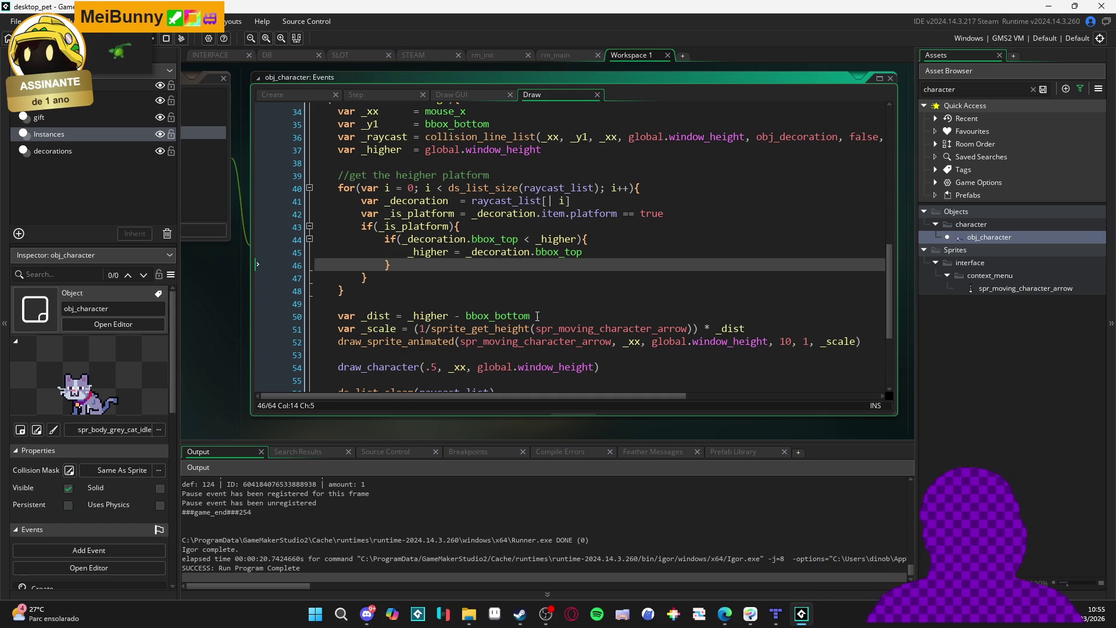
drag(567, 315, 567, 304)
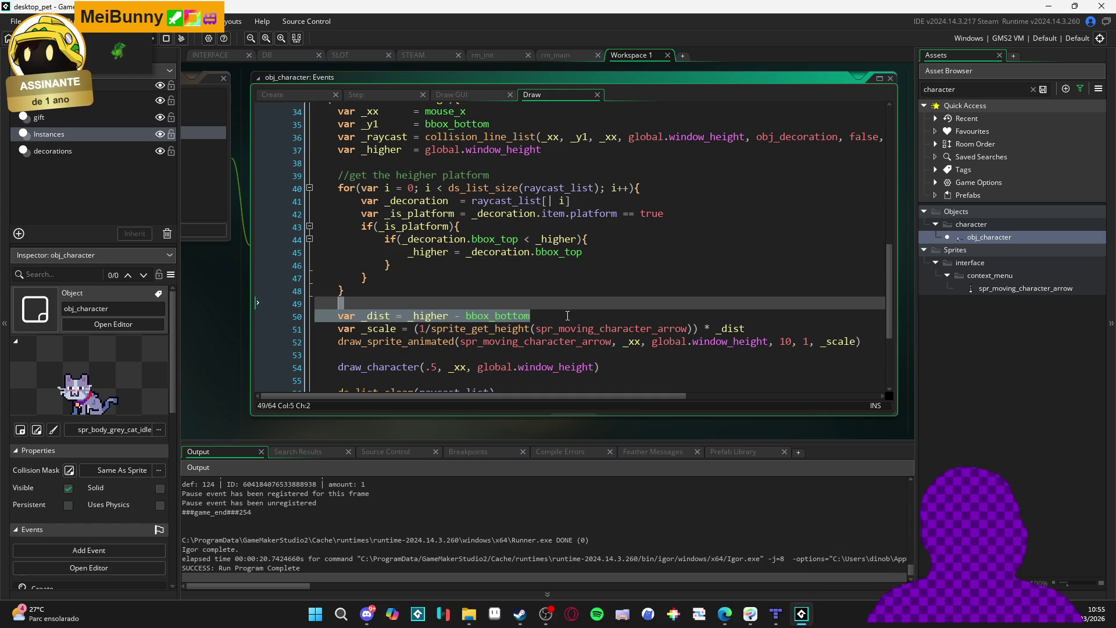
Run the game with F5 and return to the Draw code
key(F5)
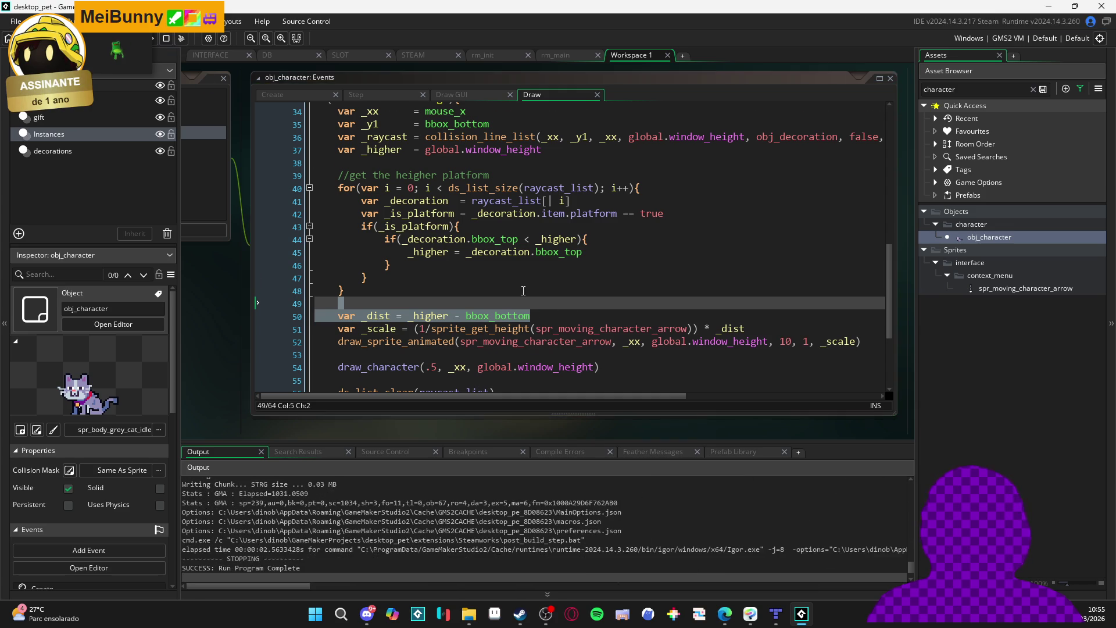
scroll(556, 274, down, 2)
click(556, 270)
scroll(556, 275, up, 1)
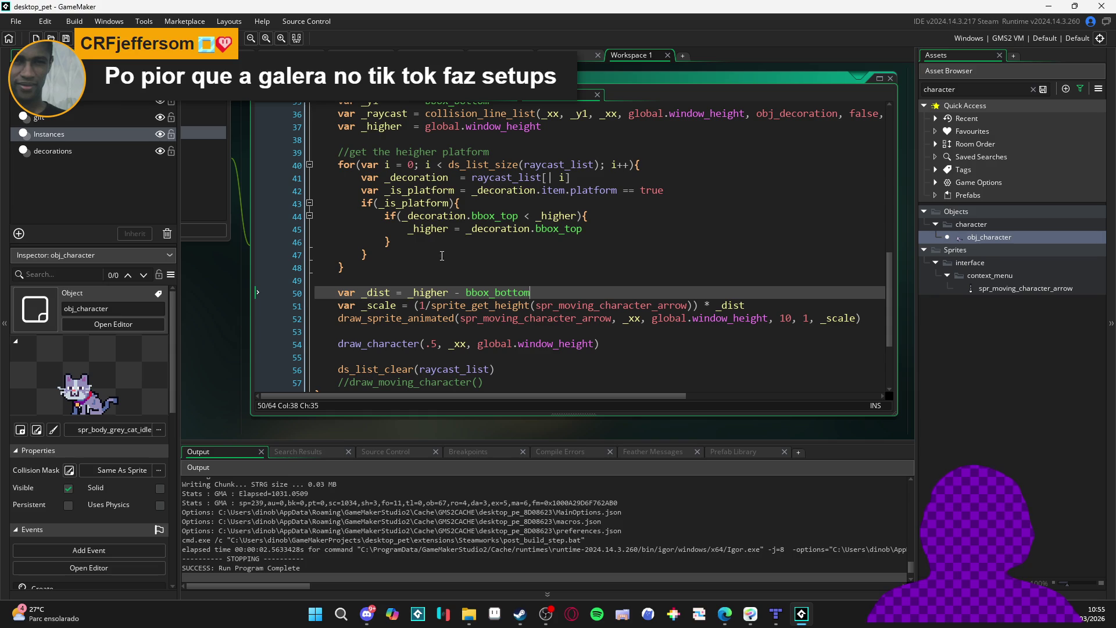
Add show_debug_message($"lise_size: {ds_list_size(raycast_list)}") on line 49 and save
click(409, 277)
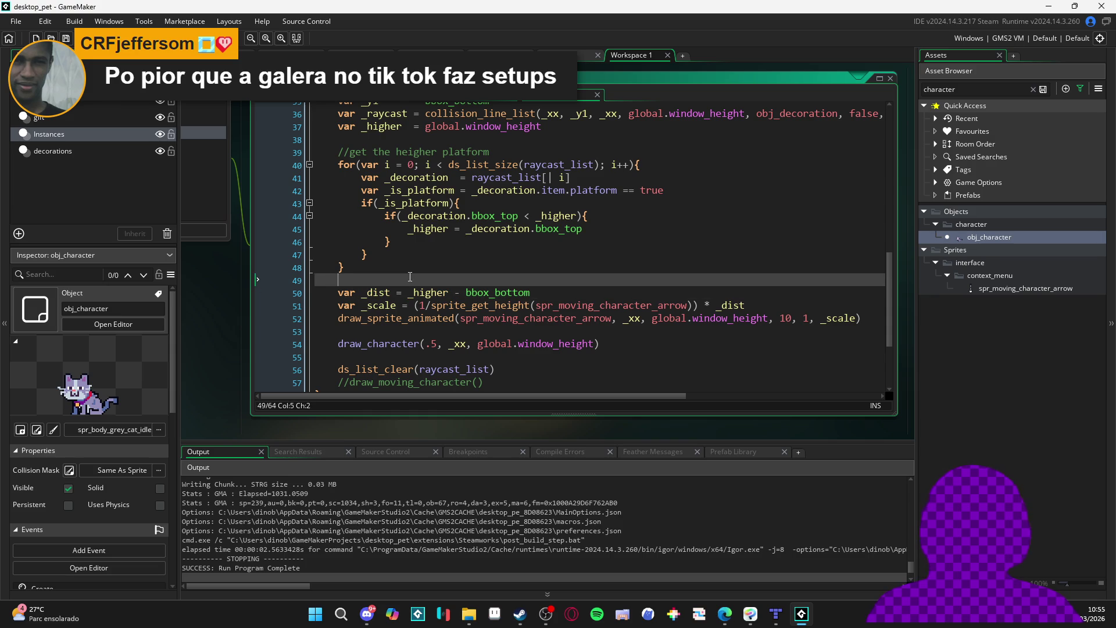
text(show_debug_mes)
key(Return)
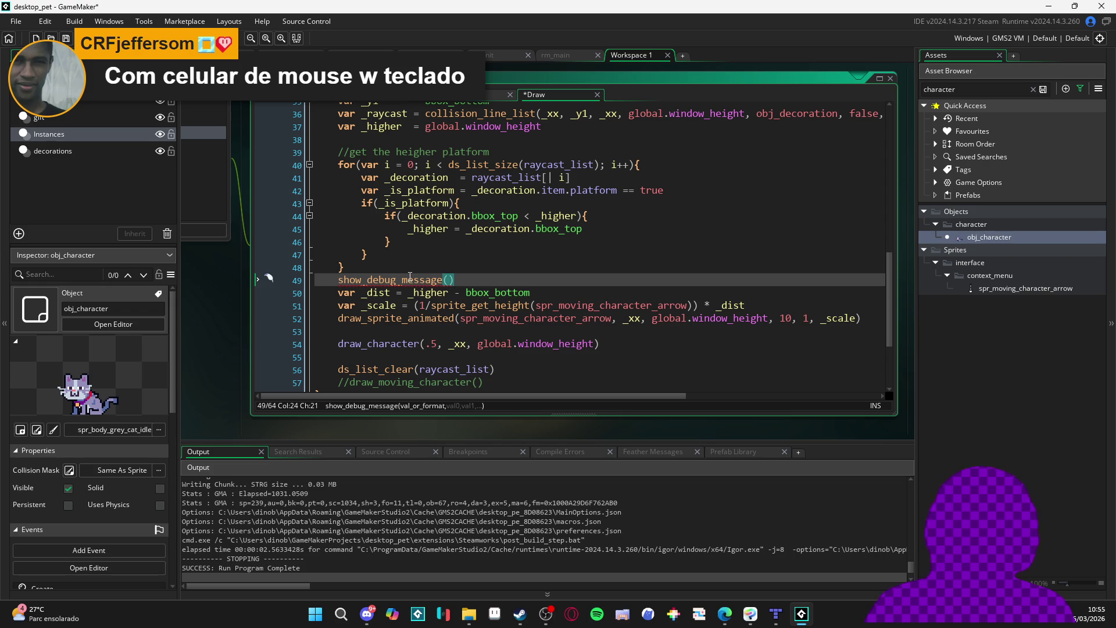
text(")
text(ds_lis)
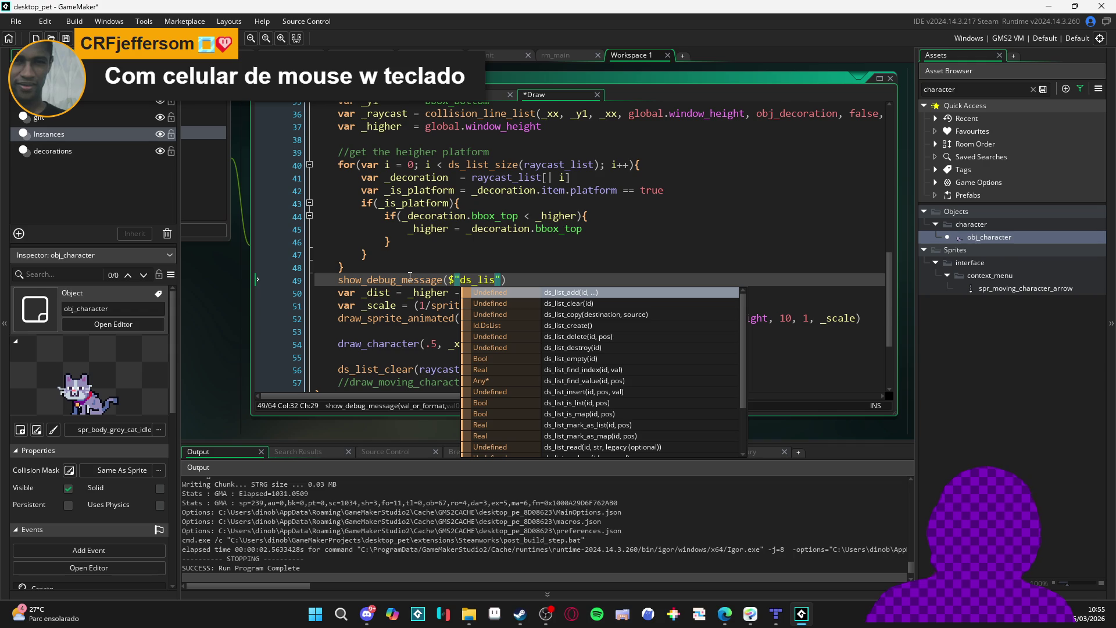
key(BackSpace)
key(BackSpace)
key(BackSpace)
text(lise_l)
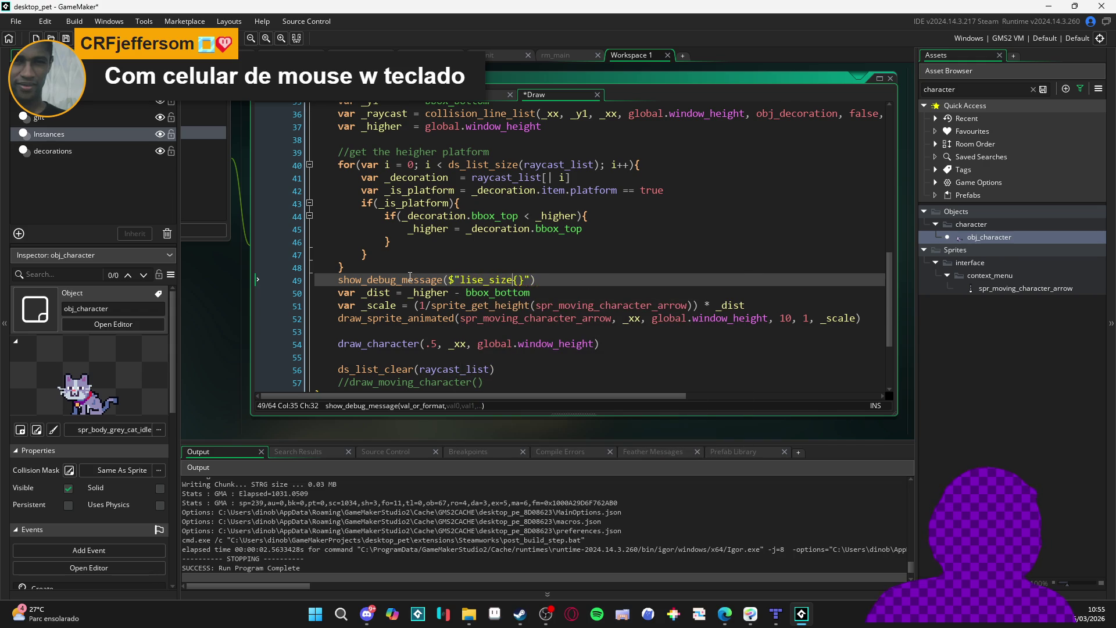
text(_)
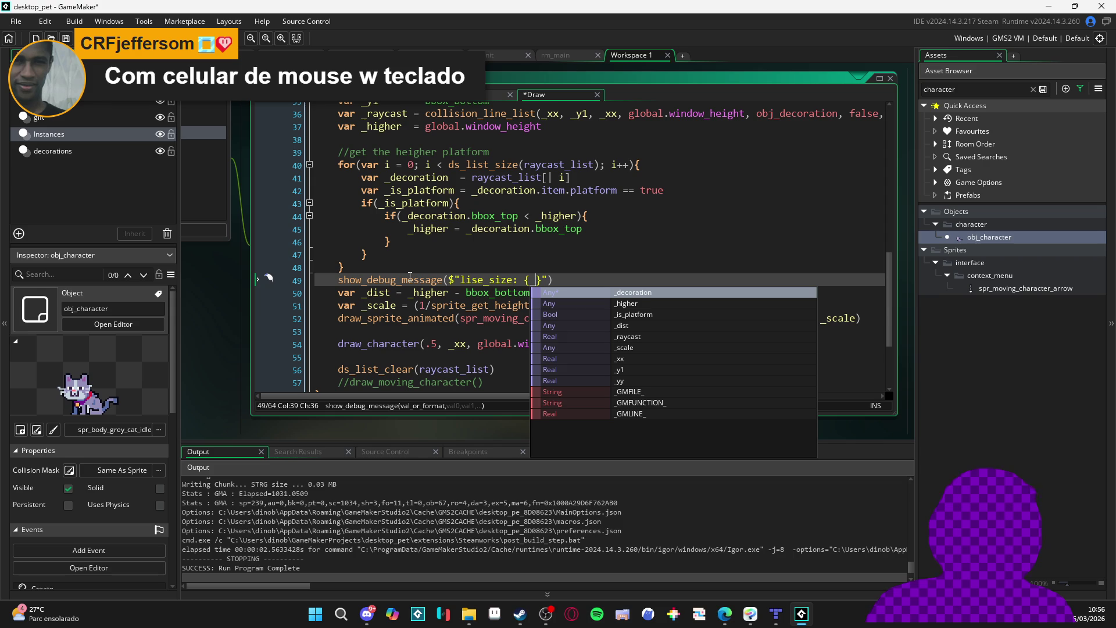
text(ray)
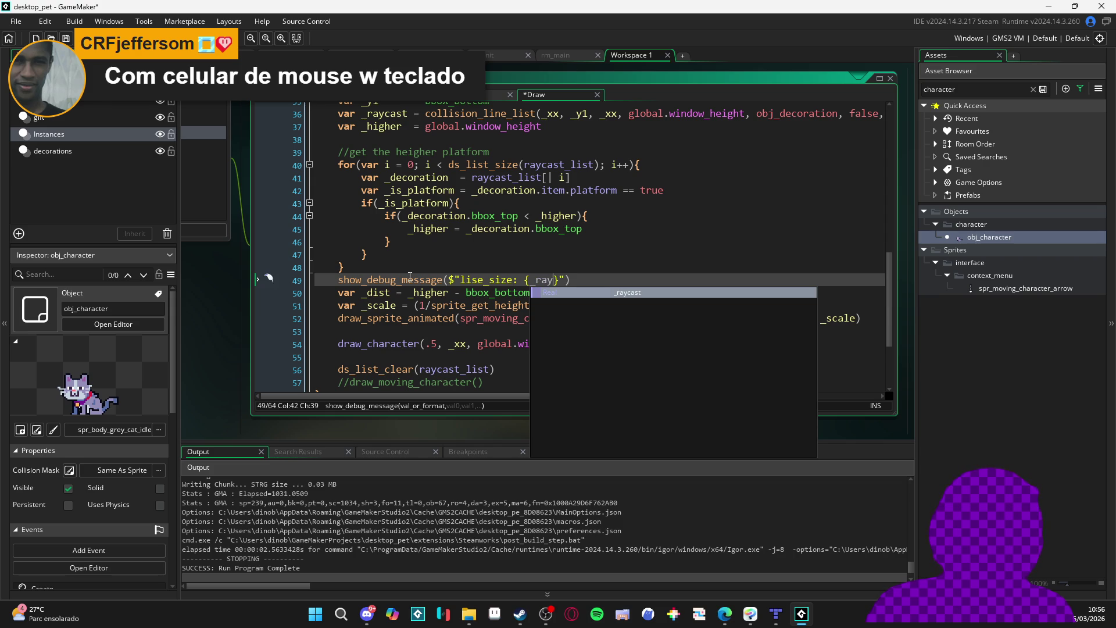
key(BackSpace)
key(BackSpace)
key(BackSpace)
text(ds)
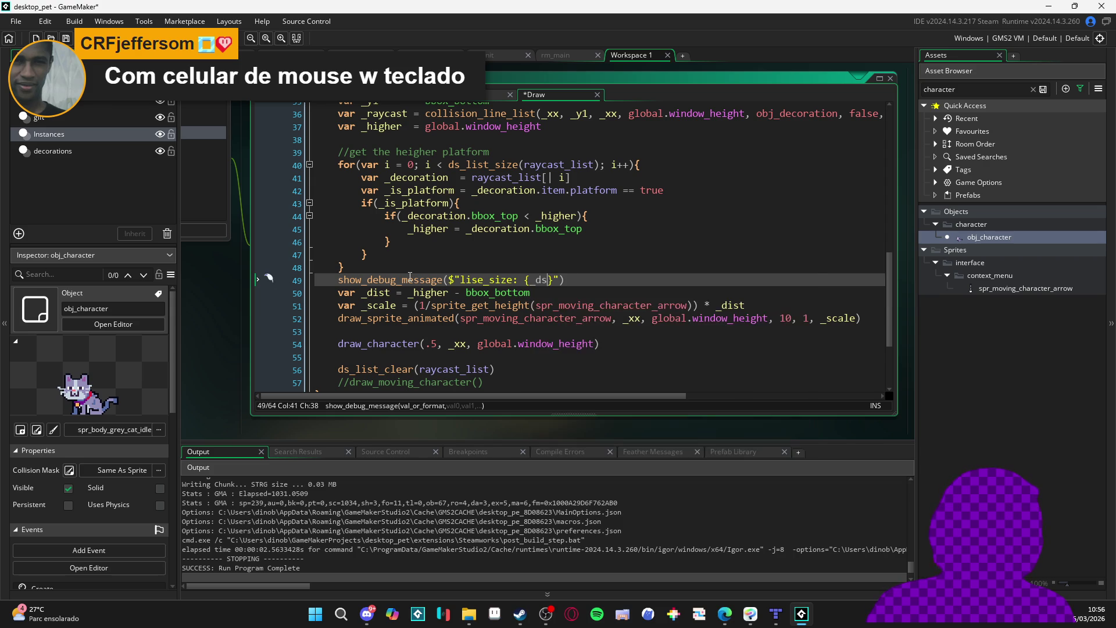
key(BackSpace)
key(BackSpace)
text(_list_si)
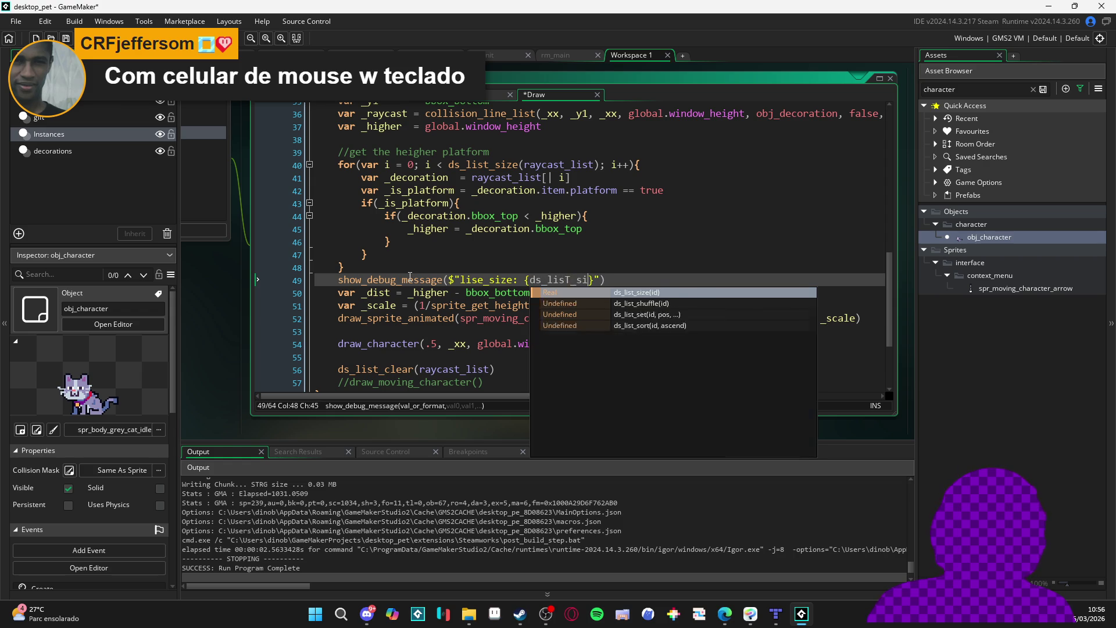
key(Return)
text(a)
key(Return)
key(ctrl+s)
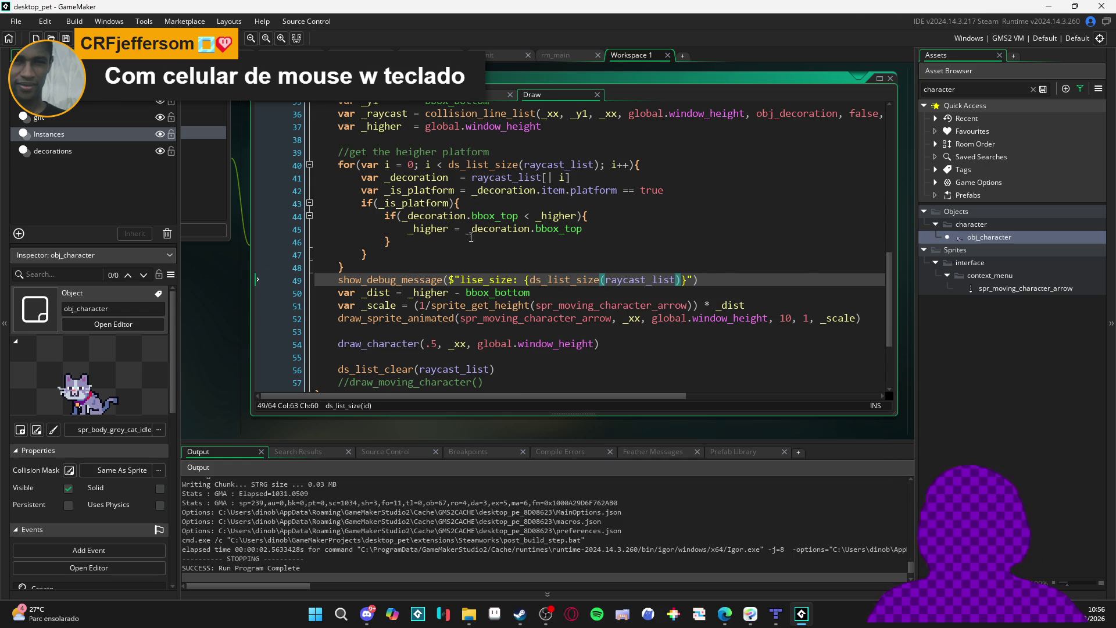
Run the game again to test the debug message
scroll(605, 236, right, 3)
scroll(604, 237, left, 3)
scroll(605, 237, down, 2)
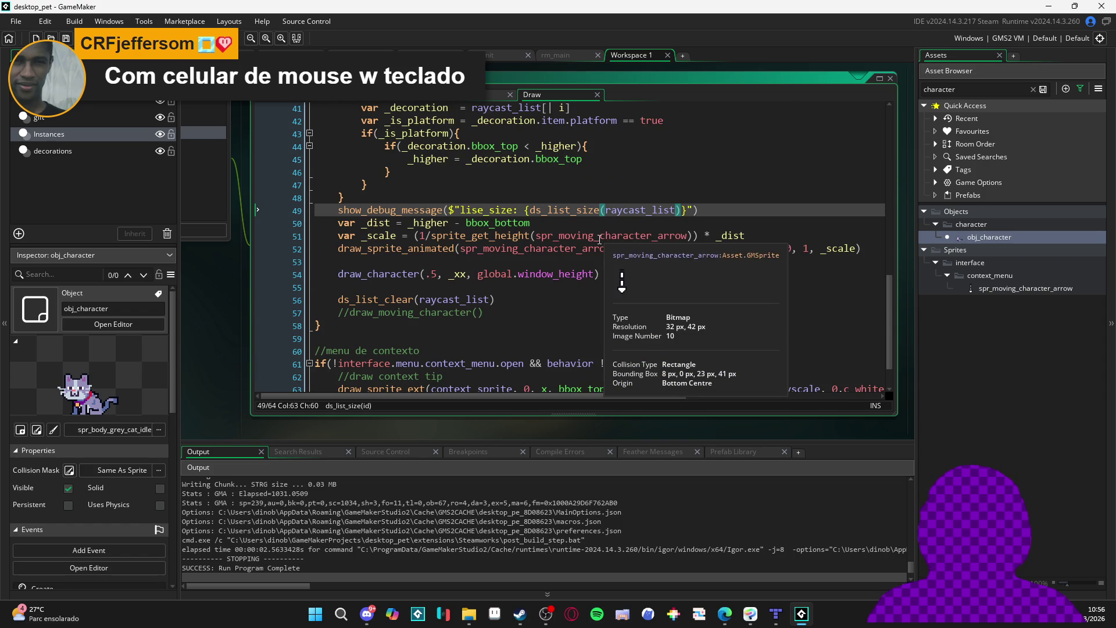
scroll(600, 239, up, 5)
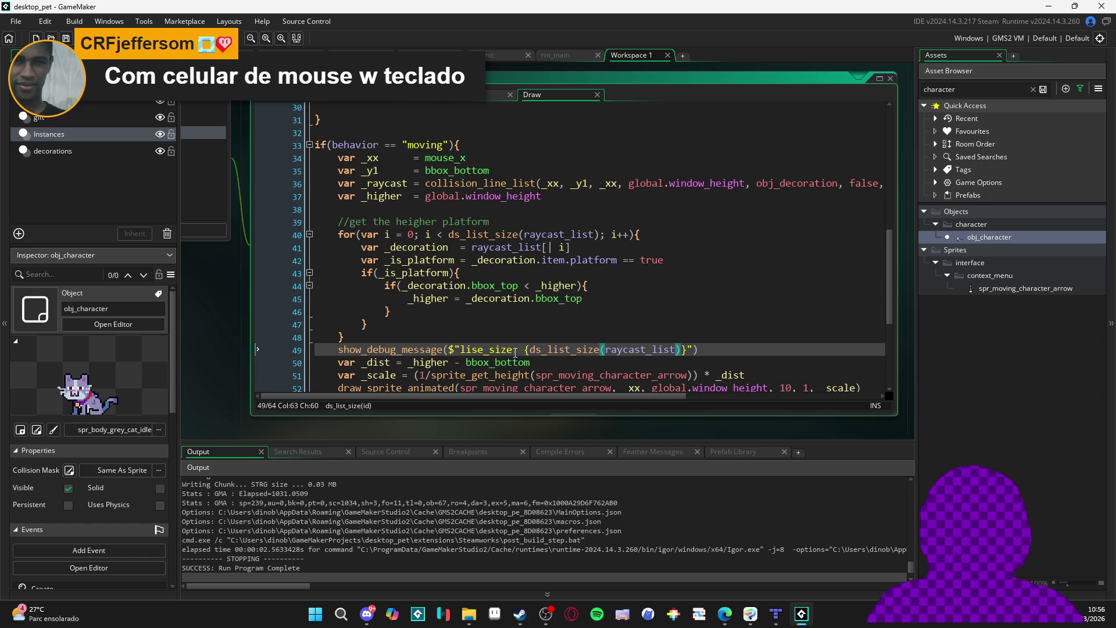
key(F5)
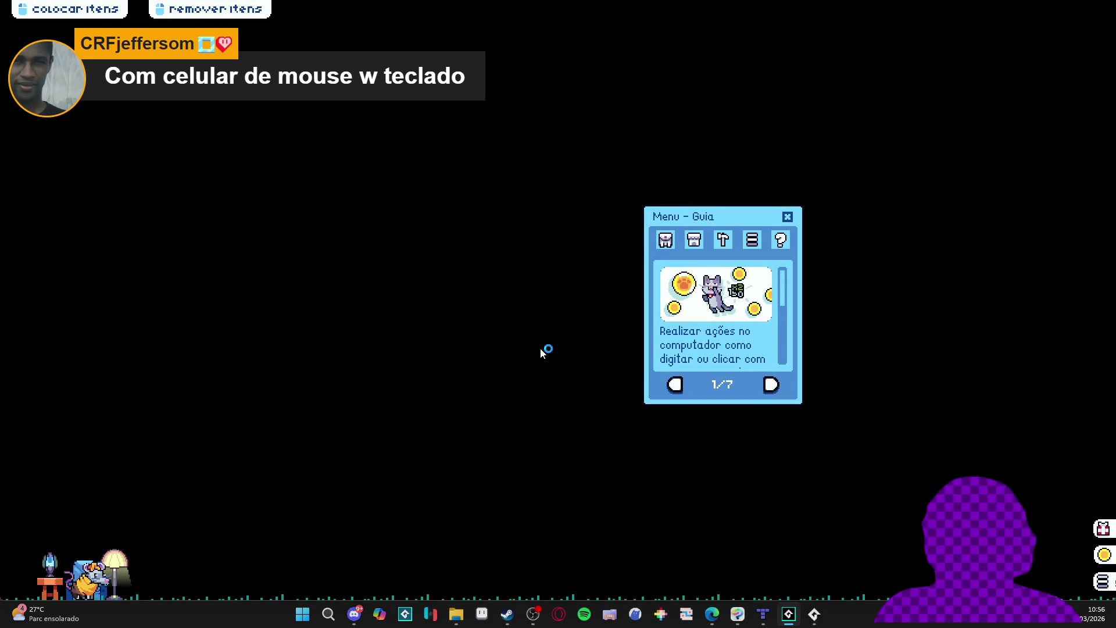
Lift the rat pet in the running game to trigger the raycast, then switch back to the GameMaker editor
mouse_move(117, 573)
mouse_down()
mouse_move(165, 436)
mouse_move(93, 326)
mouse_move(93, 346)
mouse_move(543, 576)
mouse_up()
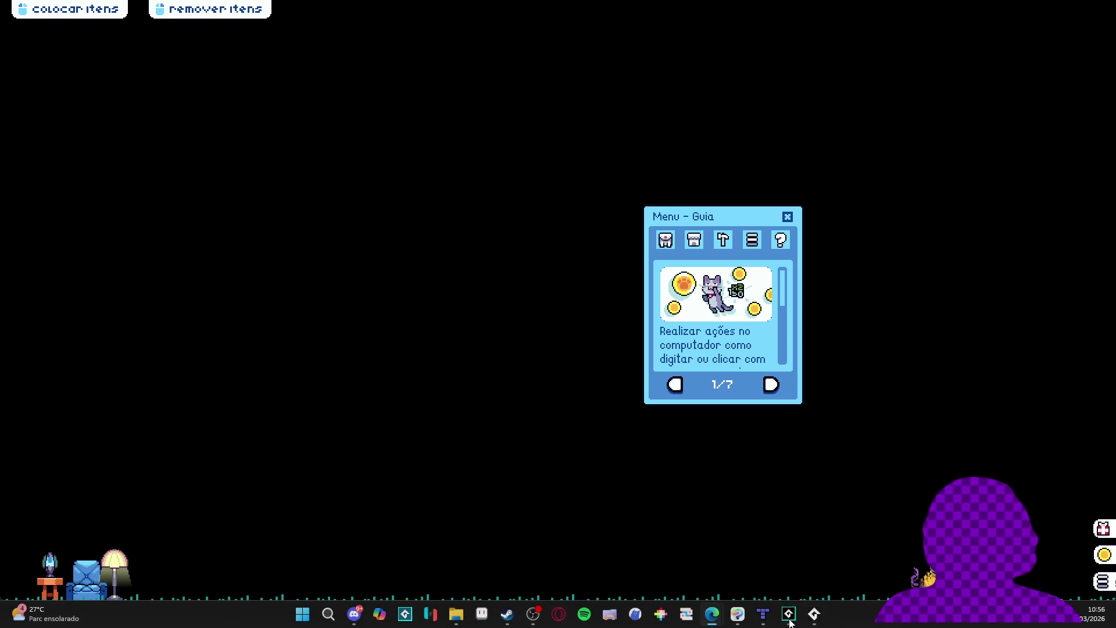
click(813, 614)
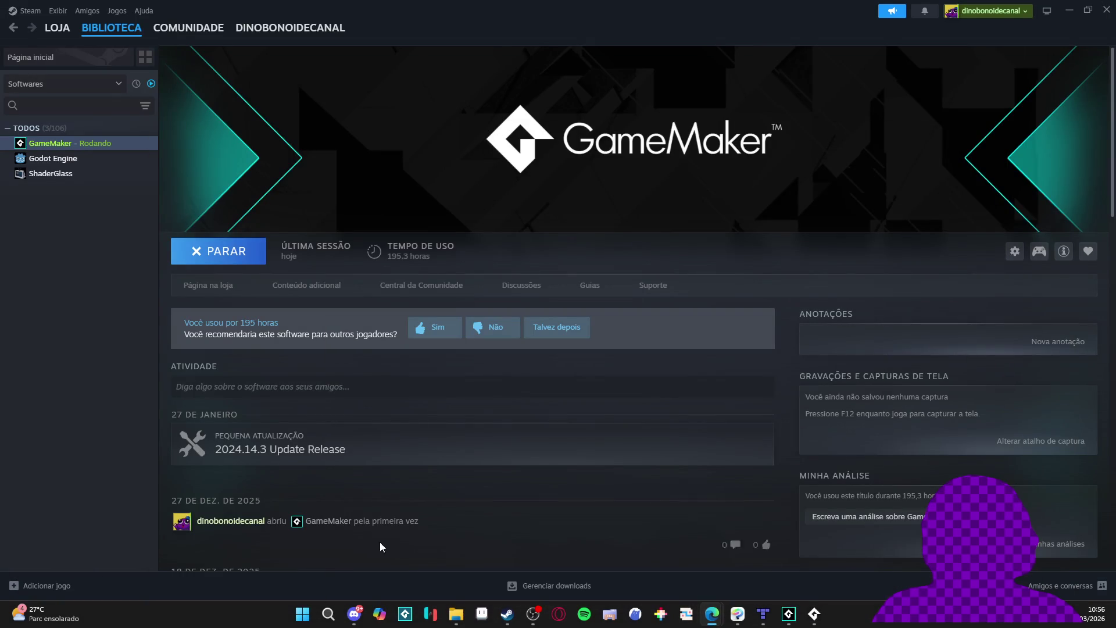
click(788, 614)
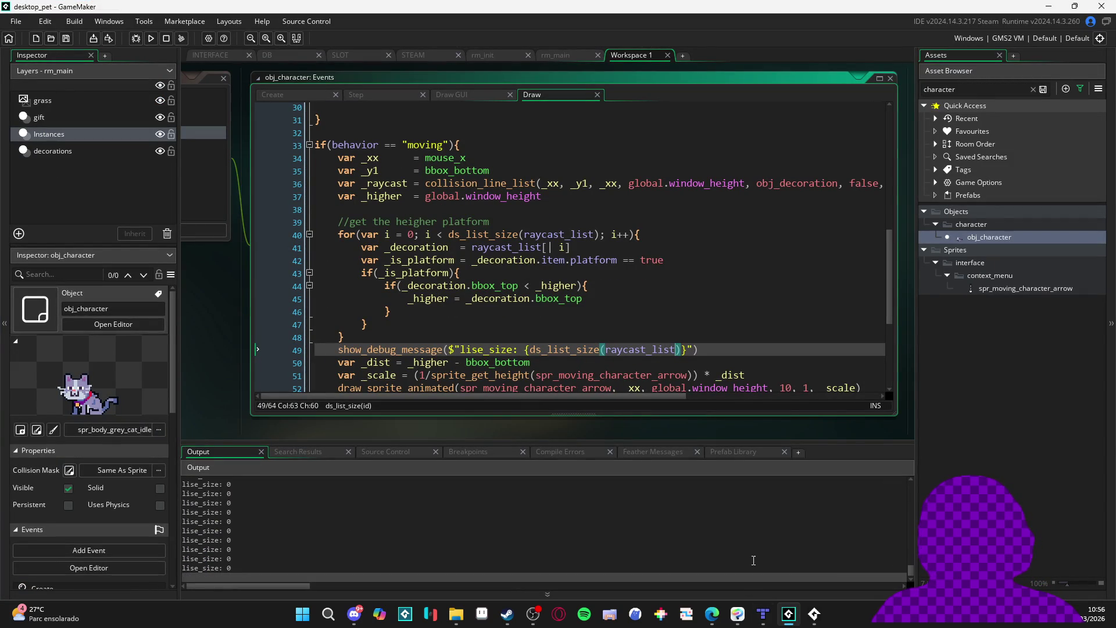
Scroll through the Output log to review the repeated lise_size: 0 lines
drag(910, 574, 915, 558)
scroll(911, 550, up, 3)
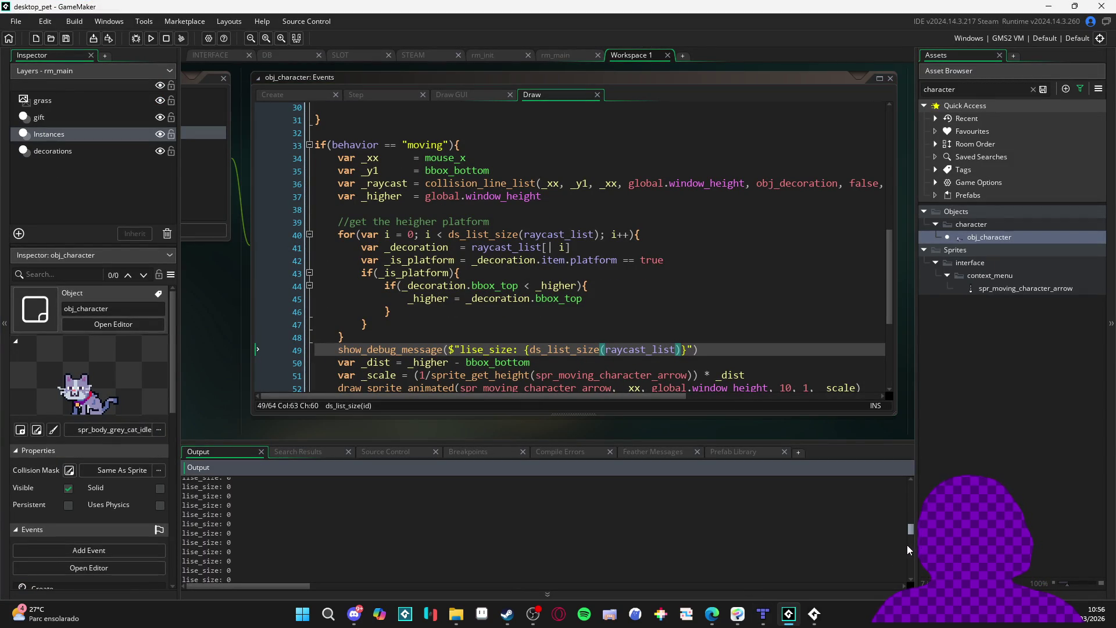
scroll(904, 551, up, 5)
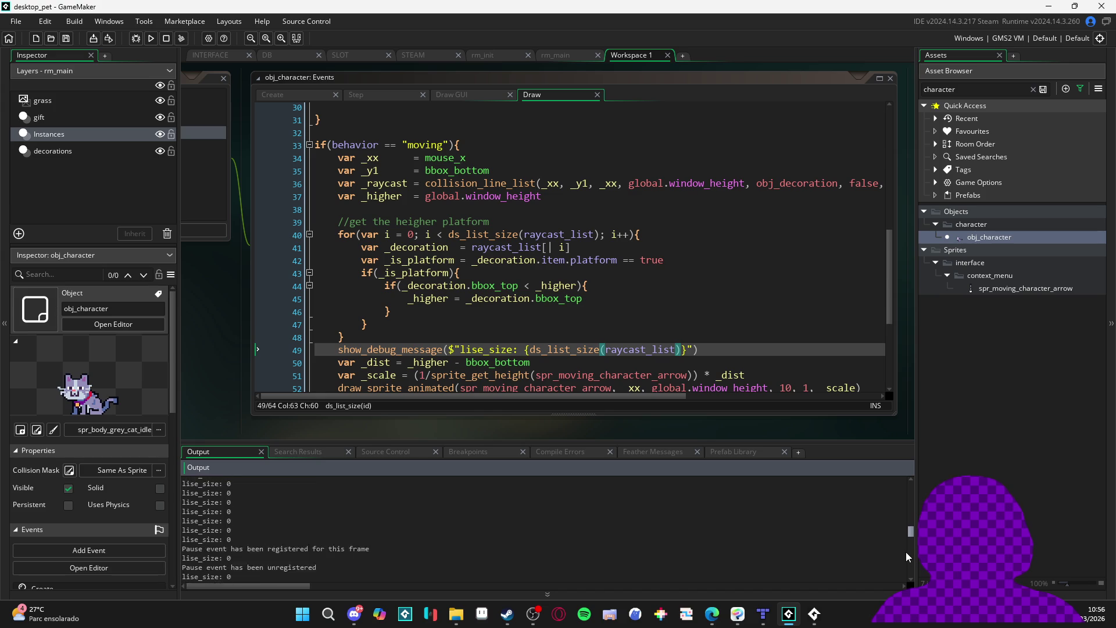
scroll(901, 554, down, 10)
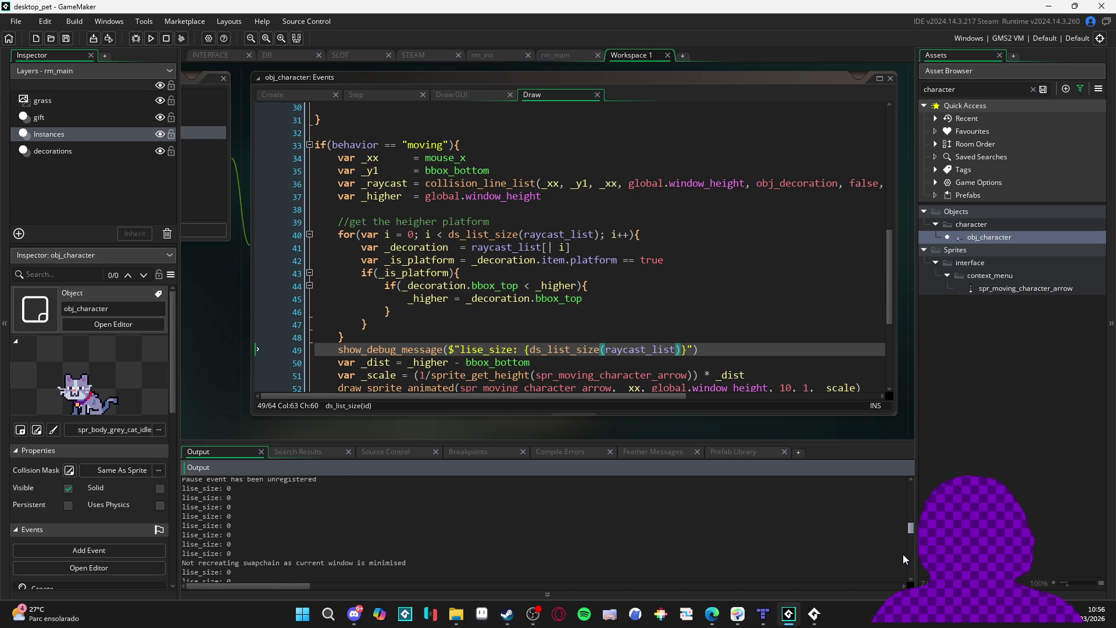
click(693, 568)
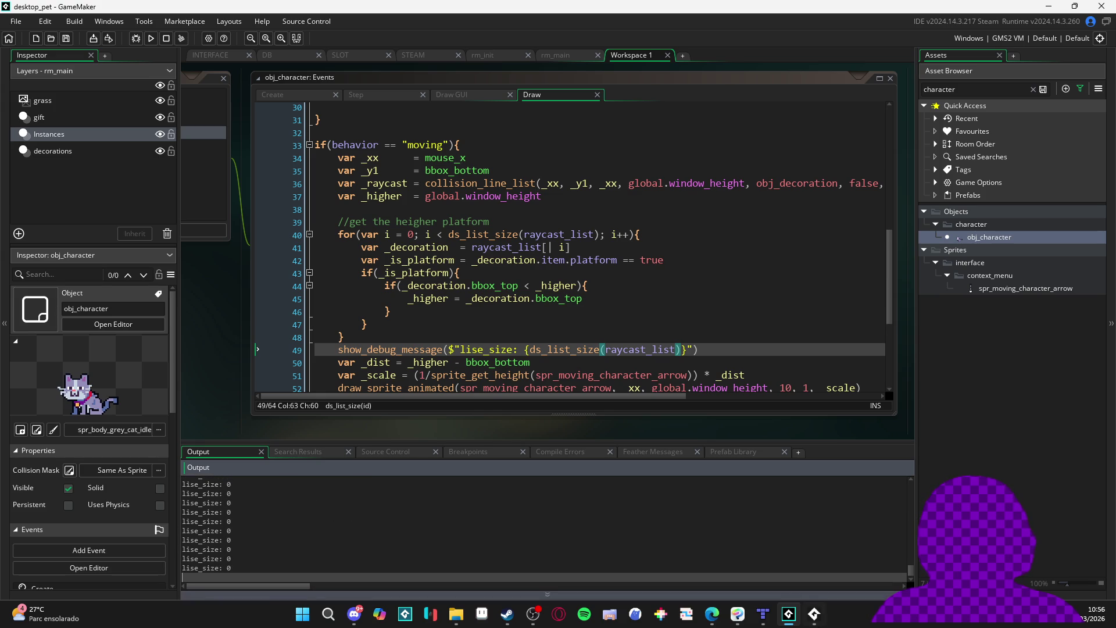
Close the running pet game with Fechar janela and select the debug message on line 49
click(813, 613)
right_click(814, 613)
click(803, 584)
drag(699, 349, 339, 352)
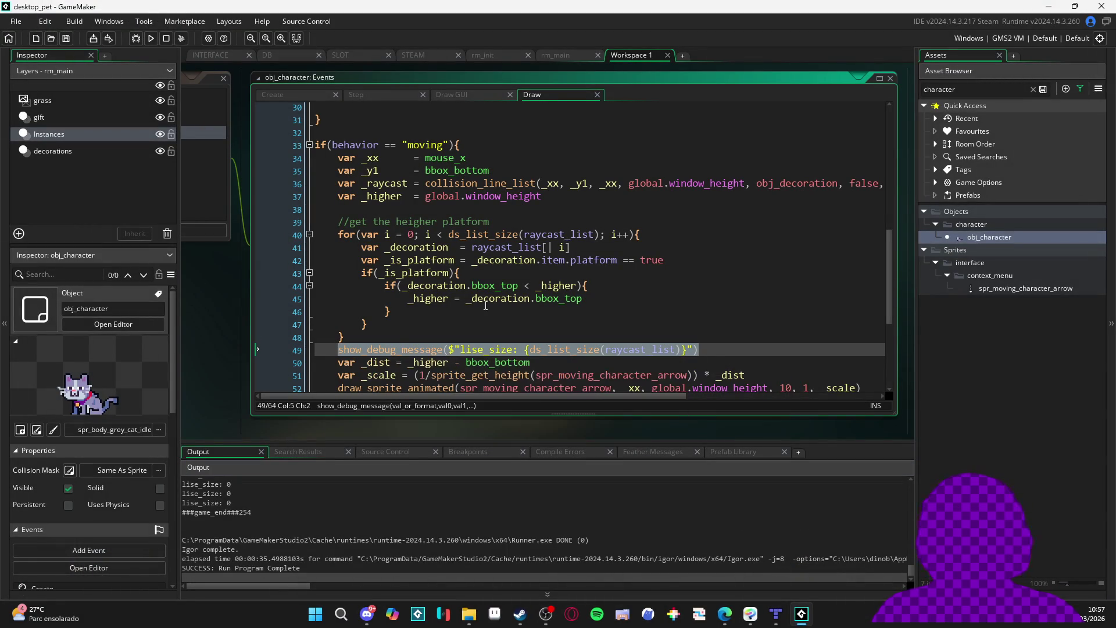
Replace the line 49 debug message with if(ds_list_size(raycast_list))
click(581, 324)
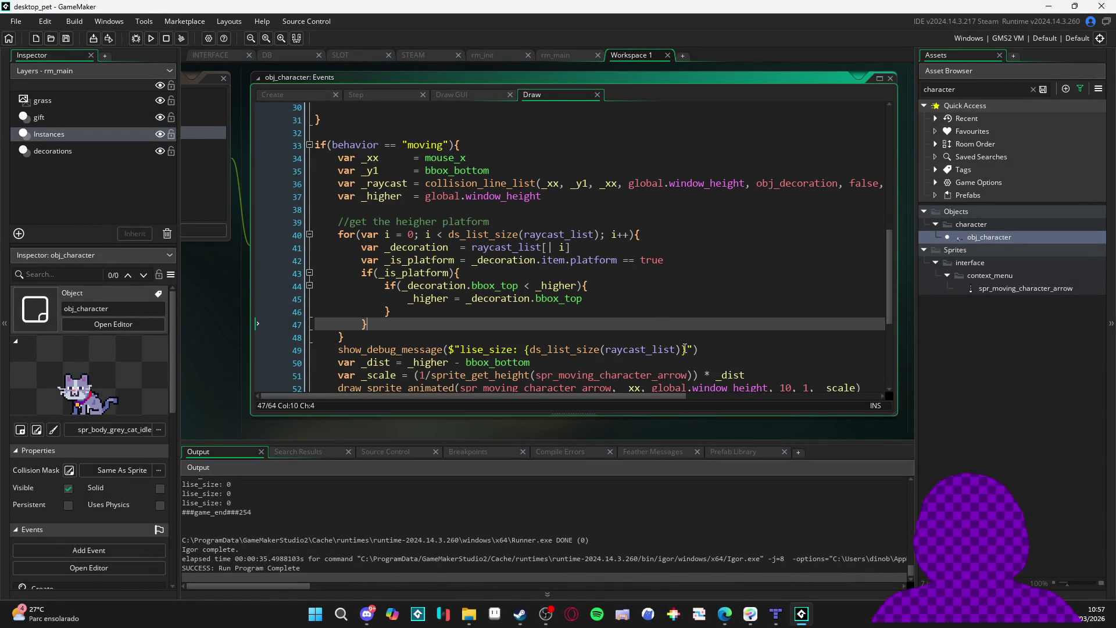
drag(683, 349, 335, 355)
key(BackSpace)
text(if()
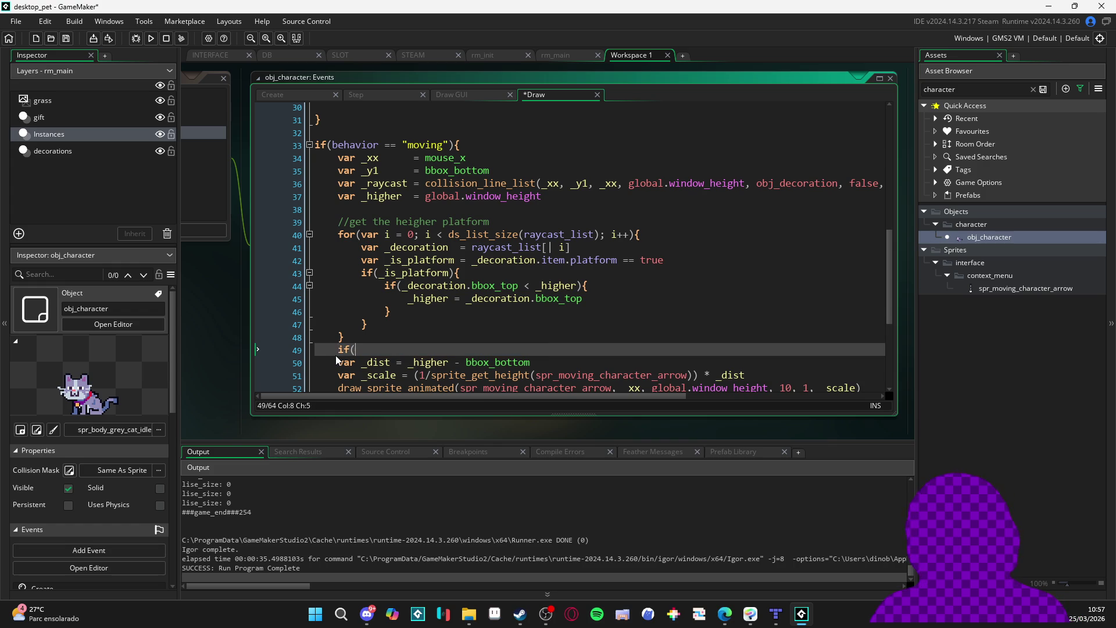
text(ds_list_size(raycast_list)))
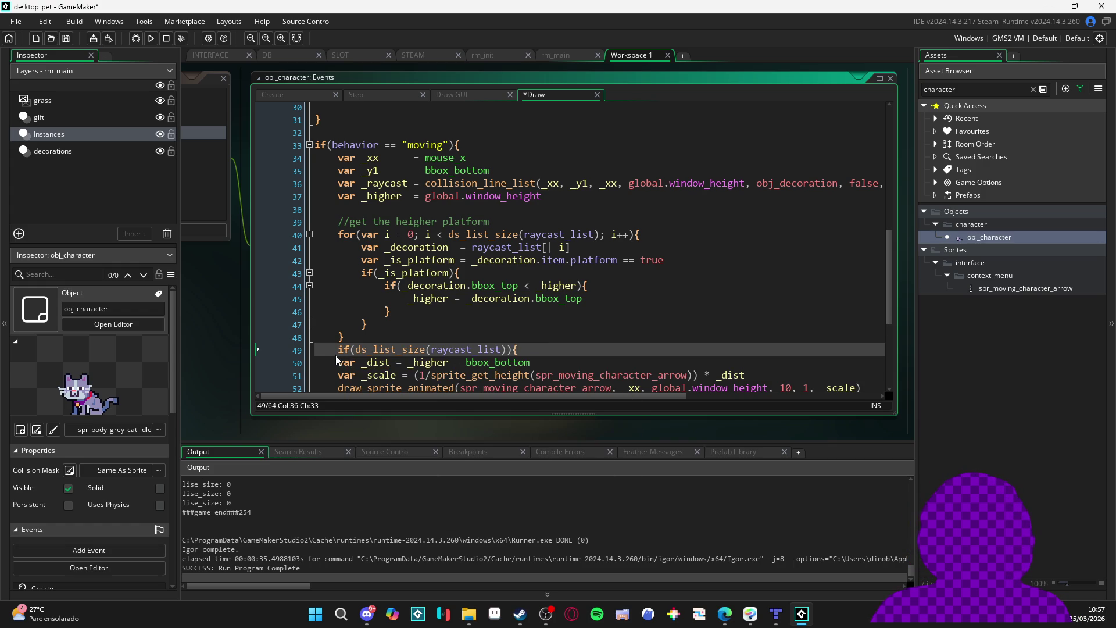
key(Return)
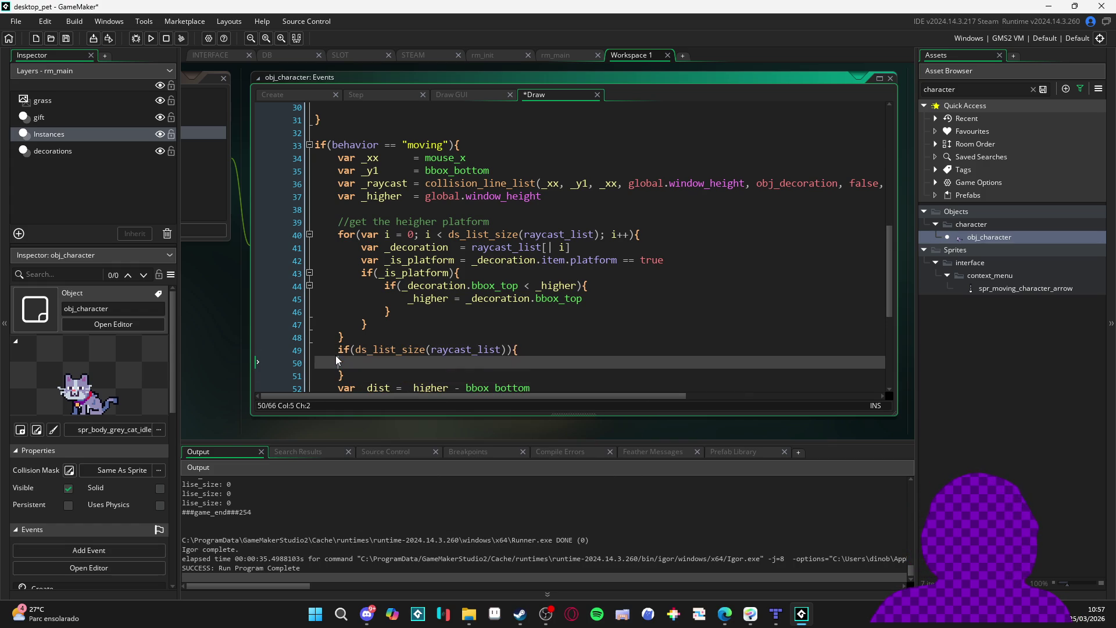
Inside the if block, print ds_list_size(raycast_list) with show_debug_message and run the game
text(show_debug_mess)
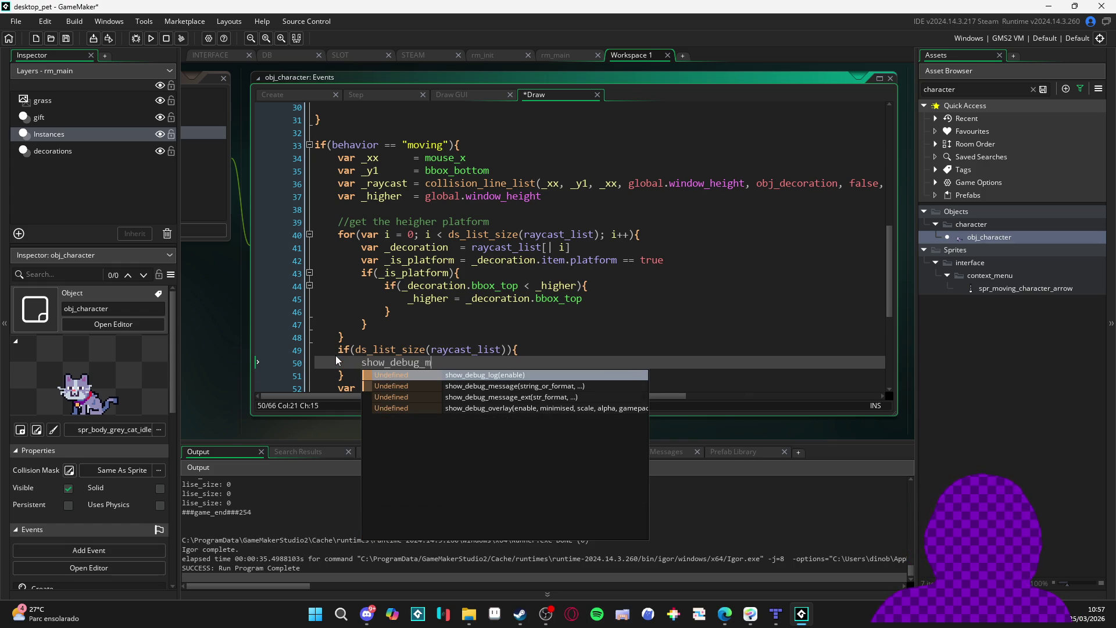
key(Return)
key(ctrl+space)
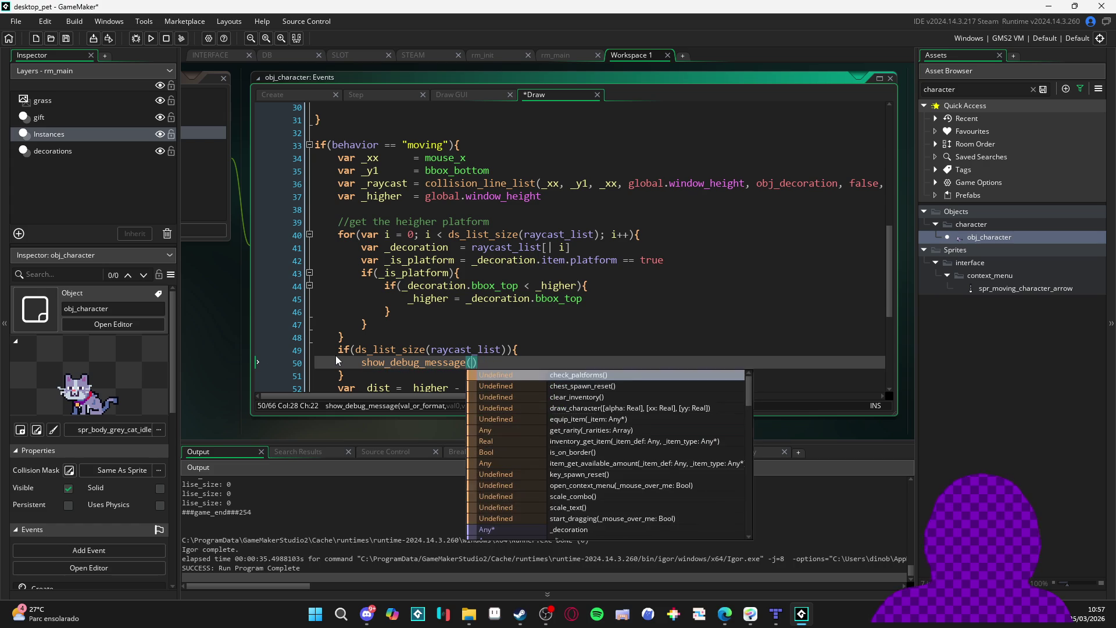
text(ds_list_size(raycast_list))
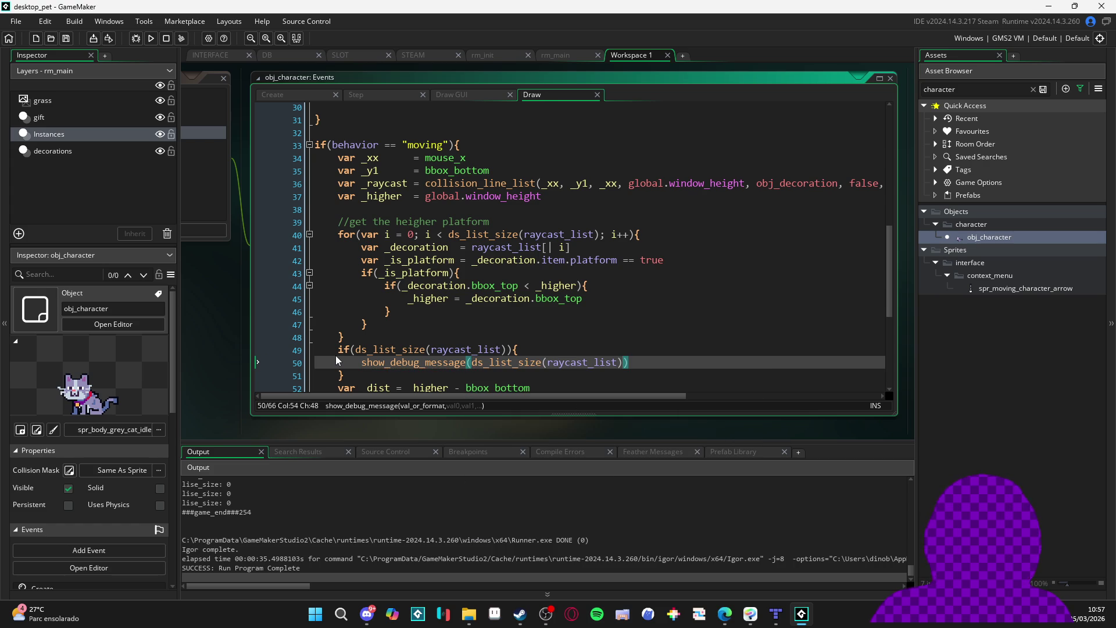
key(F5)
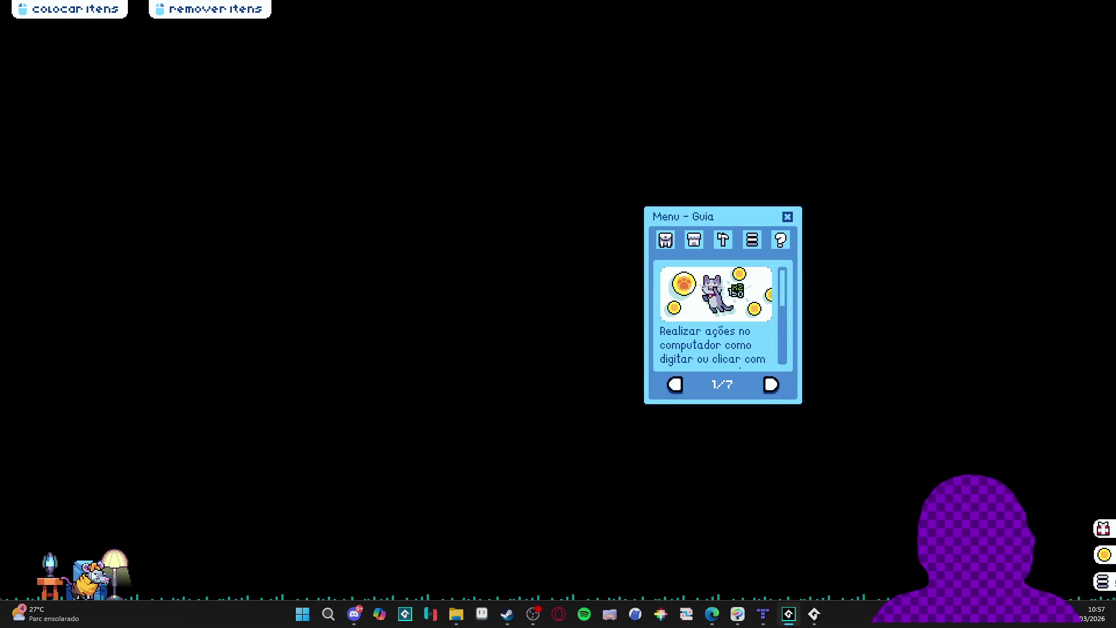
Carry the pet across the screen, check the Output log's raycast sizes of 1 and 2, and return to the game
mouse_move(108, 559)
mouse_move(109, 559)
mouse_down()
mouse_move(106, 372)
mouse_move(53, 363)
mouse_move(287, 372)
mouse_up()
click(816, 624)
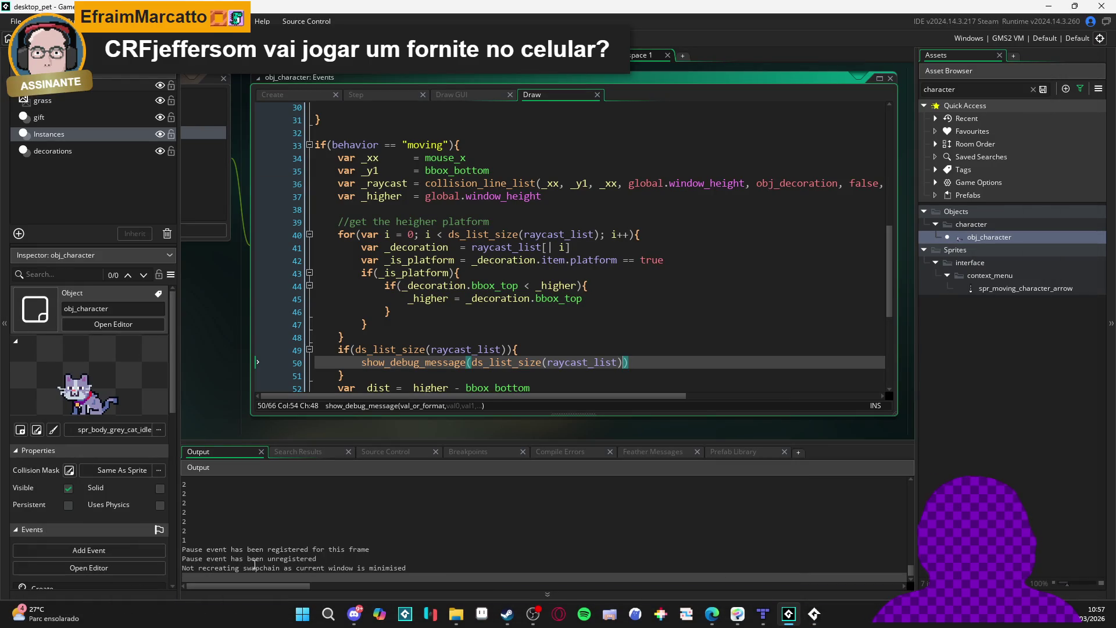
scroll(259, 558, up, 2)
scroll(259, 539, down, 3)
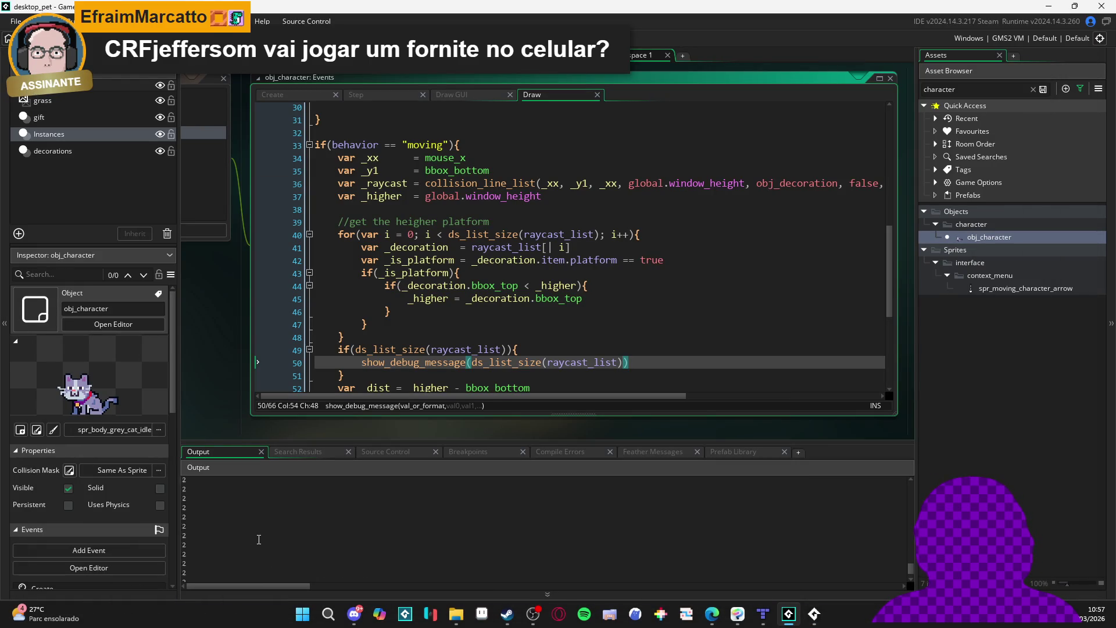
click(788, 613)
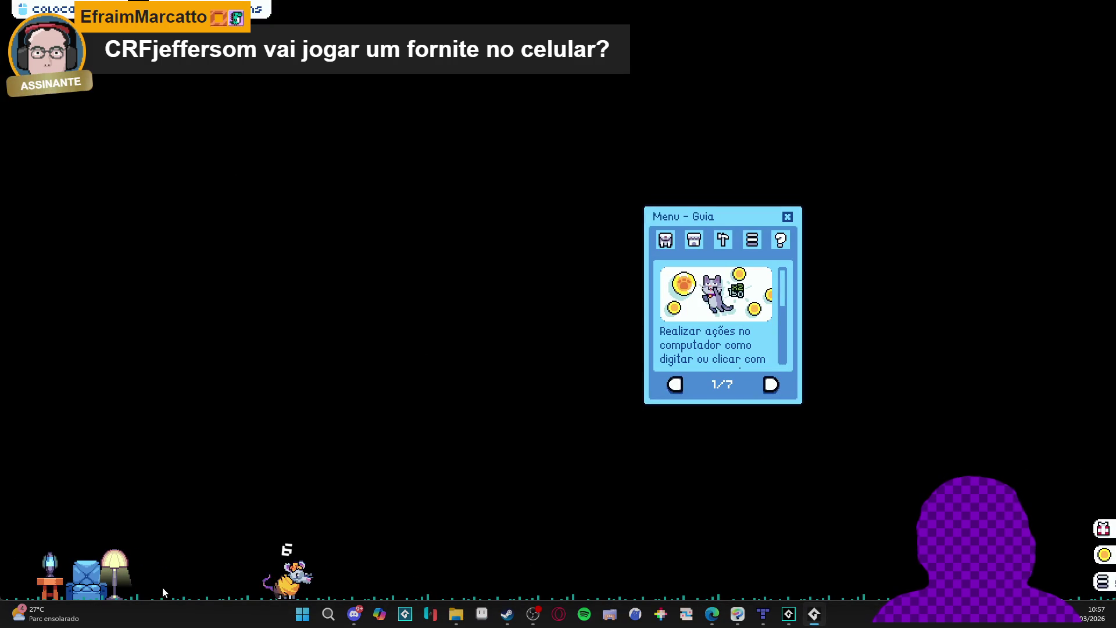
Drag the pet toward the furniture once more, then close the game window with Fechar janela
mouse_move(289, 575)
mouse_down()
mouse_move(294, 558)
mouse_move(91, 415)
mouse_move(33, 417)
mouse_move(57, 437)
mouse_move(38, 447)
mouse_move(291, 451)
mouse_up()
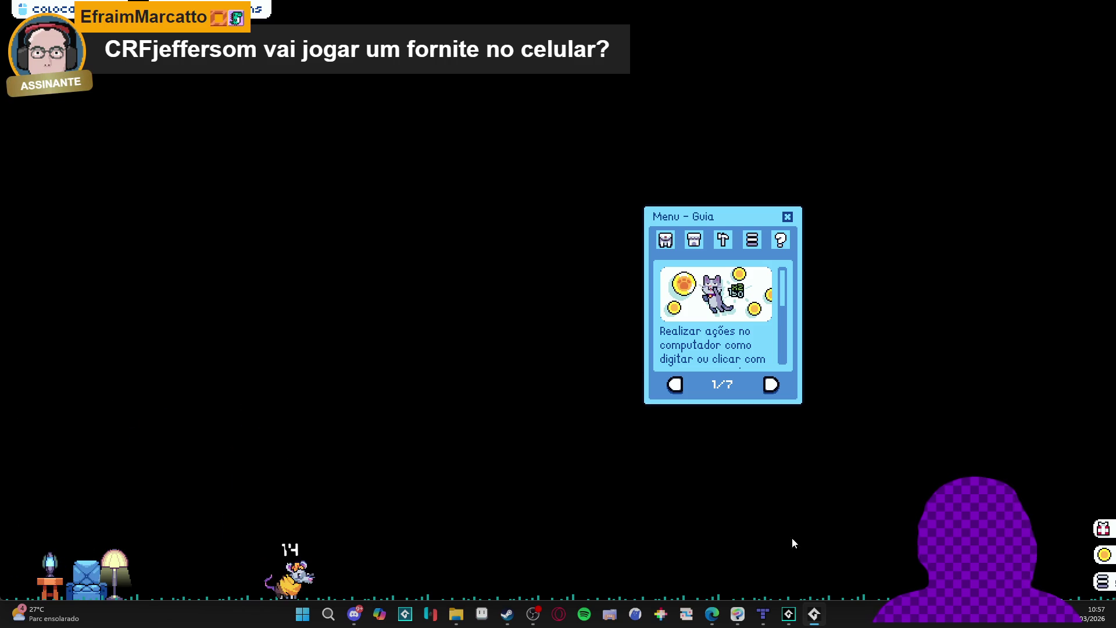
right_click(820, 625)
click(817, 585)
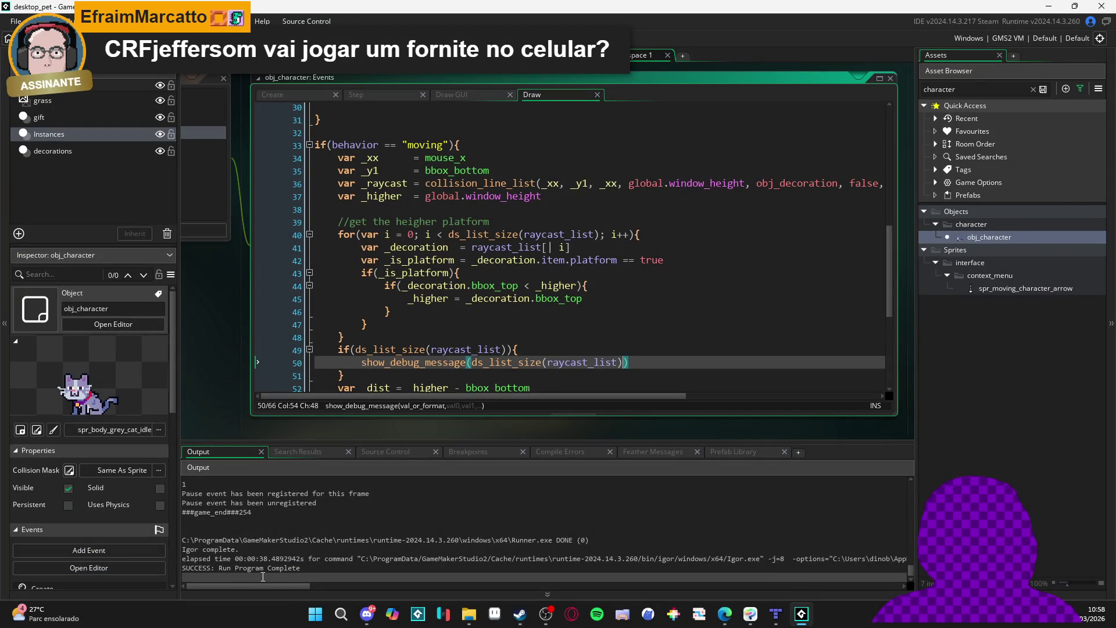
Review the Output log sizes and delete the debug if-block from the Draw event
click(225, 587)
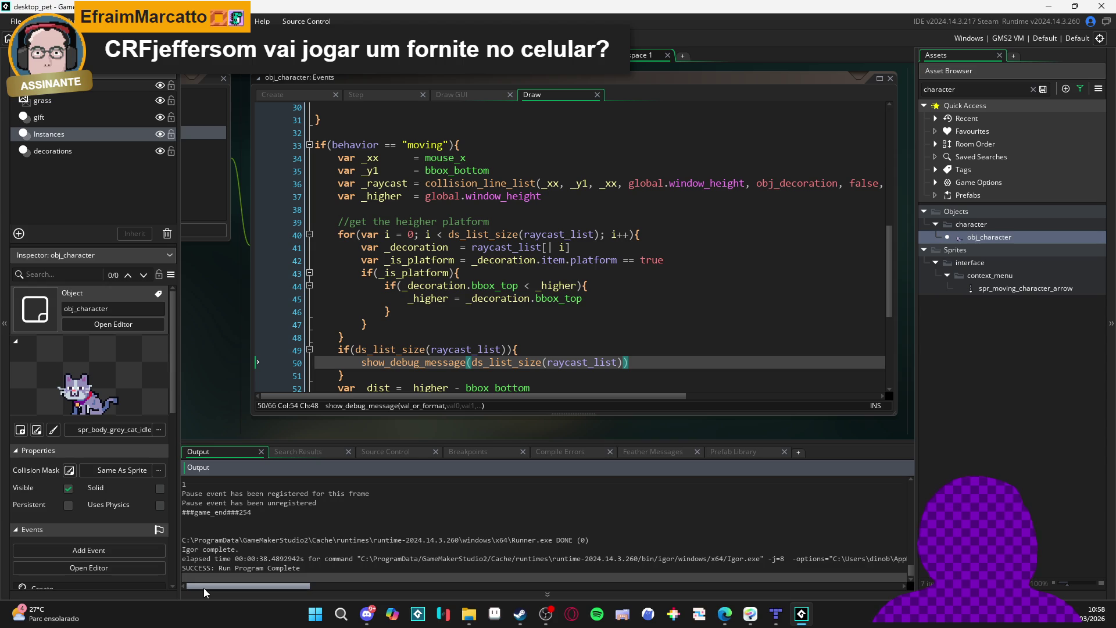
scroll(242, 563, up, 2)
scroll(242, 564, up, 2)
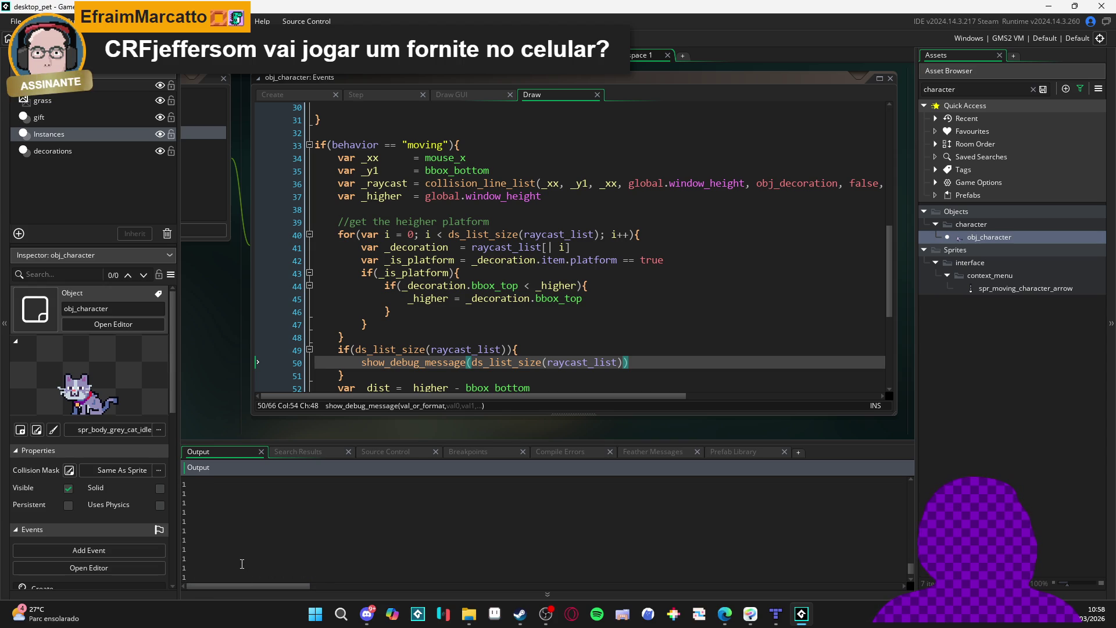
scroll(528, 344, down, 2)
drag(345, 329, 273, 305)
key(Delete)
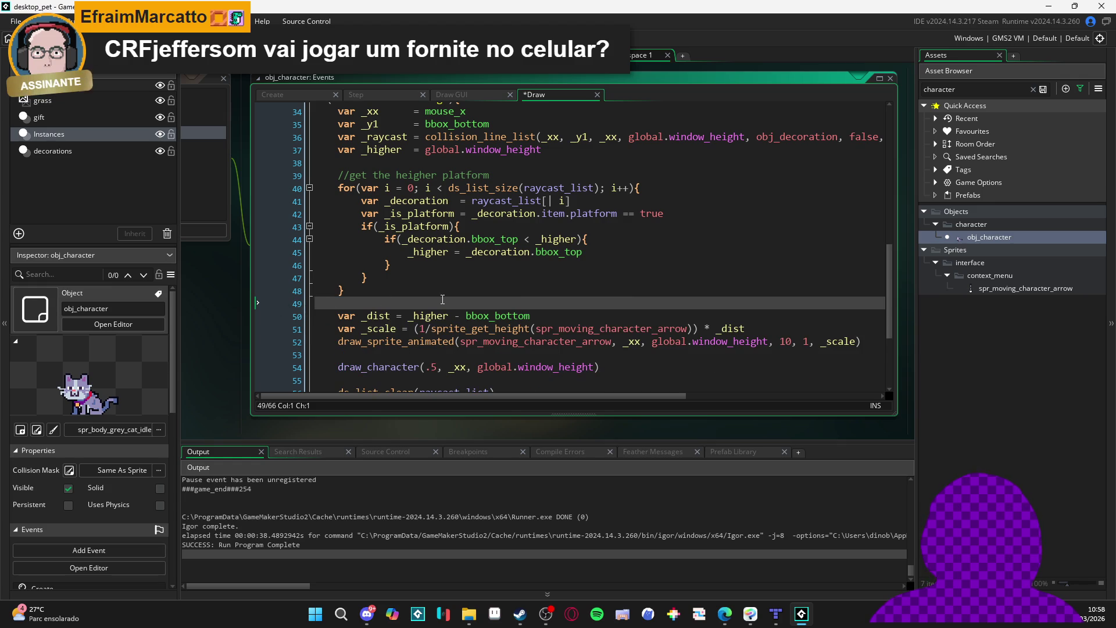
Replace global.window_height with _higher in draw_character and the arrow's draw_sprite_animated, then run
scroll(407, 302, down, 2)
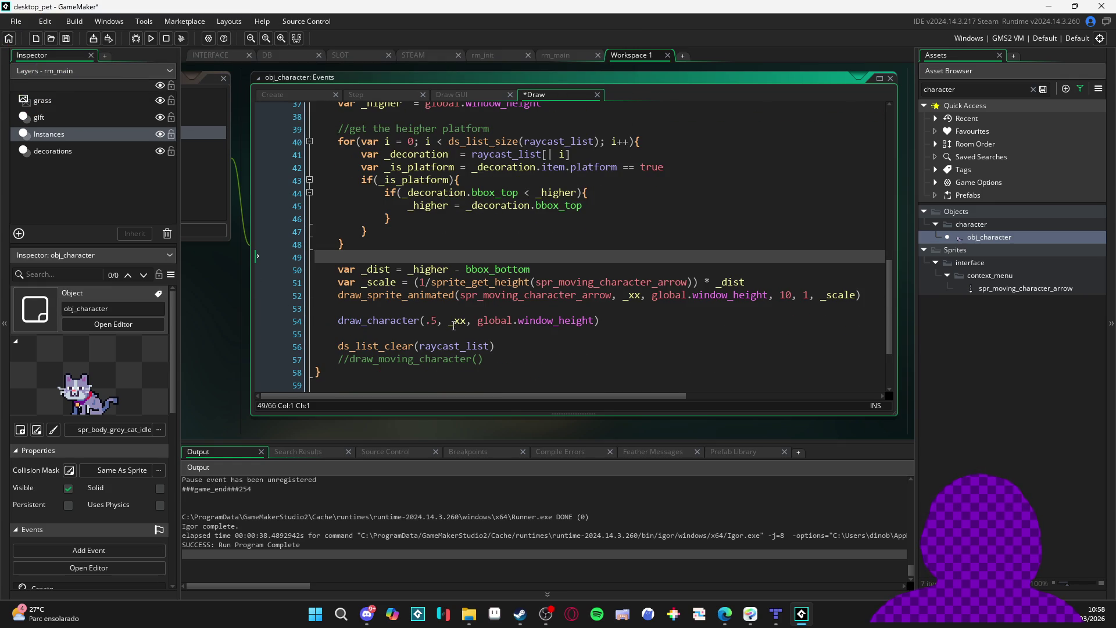
scroll(531, 322, up, 1)
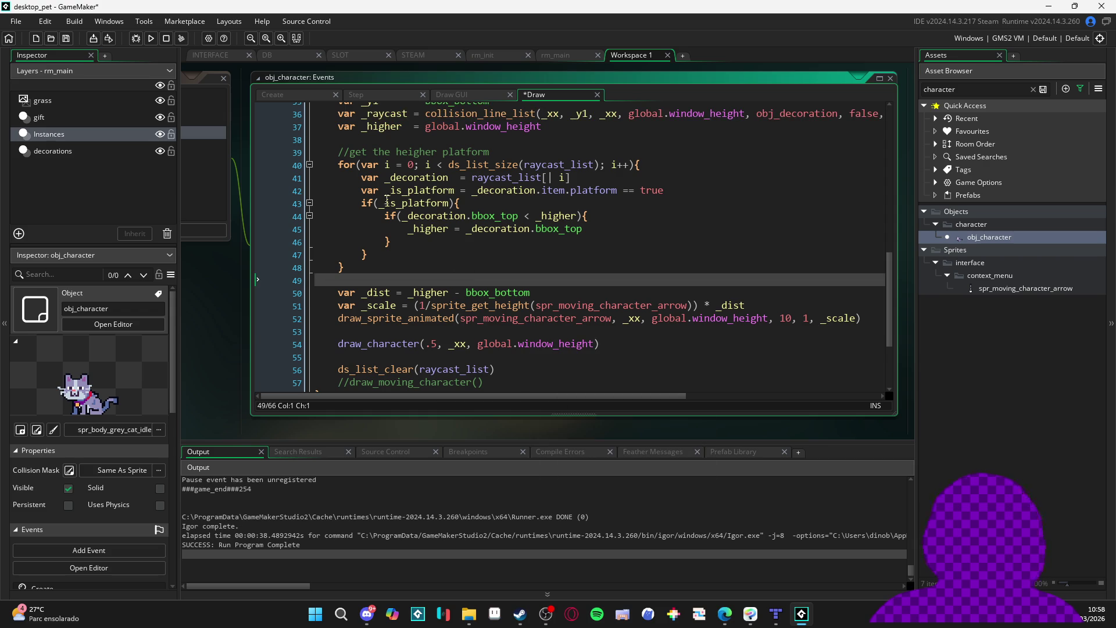
double_click(381, 126)
key(ctrl+c)
click(597, 342)
key(ctrl+shift+Left)
key(ctrl+v)
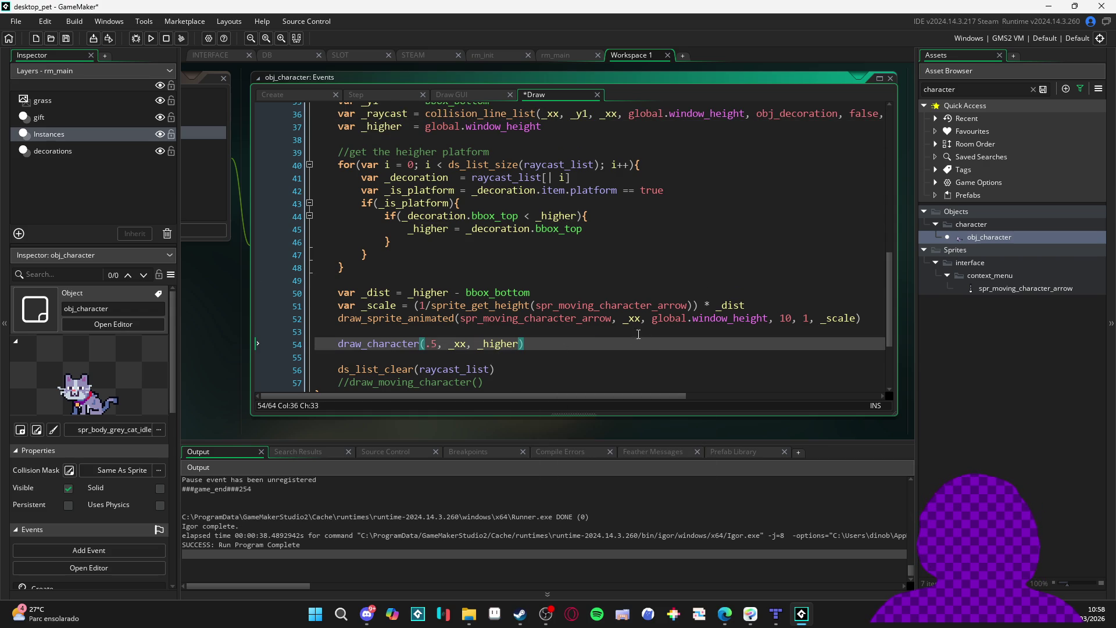
click(676, 318)
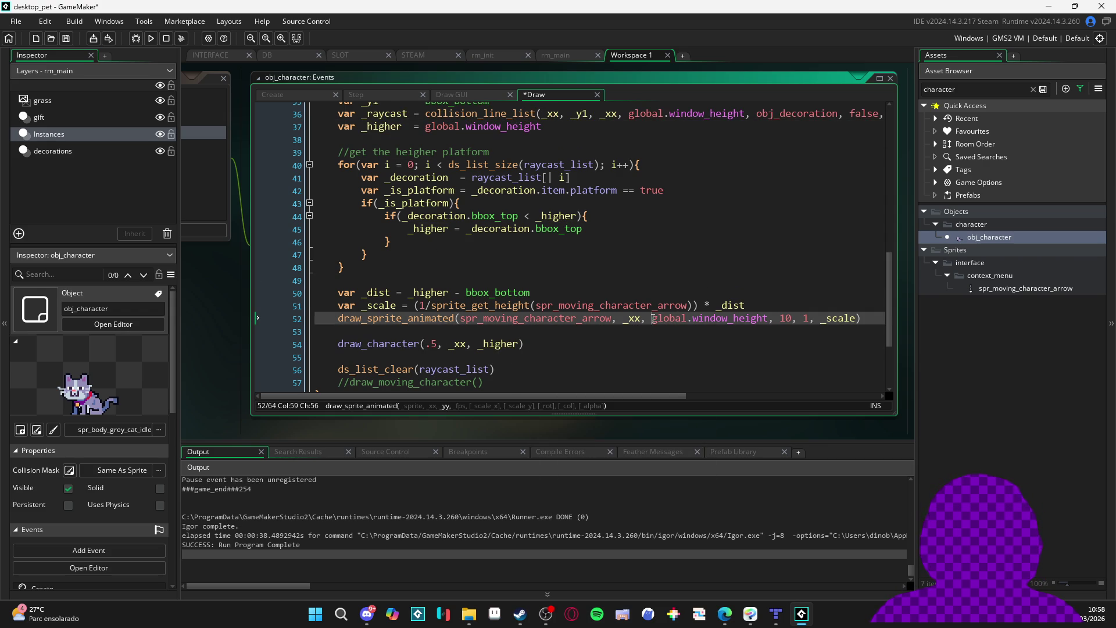
drag(652, 318, 705, 319)
key(ctrl+v)
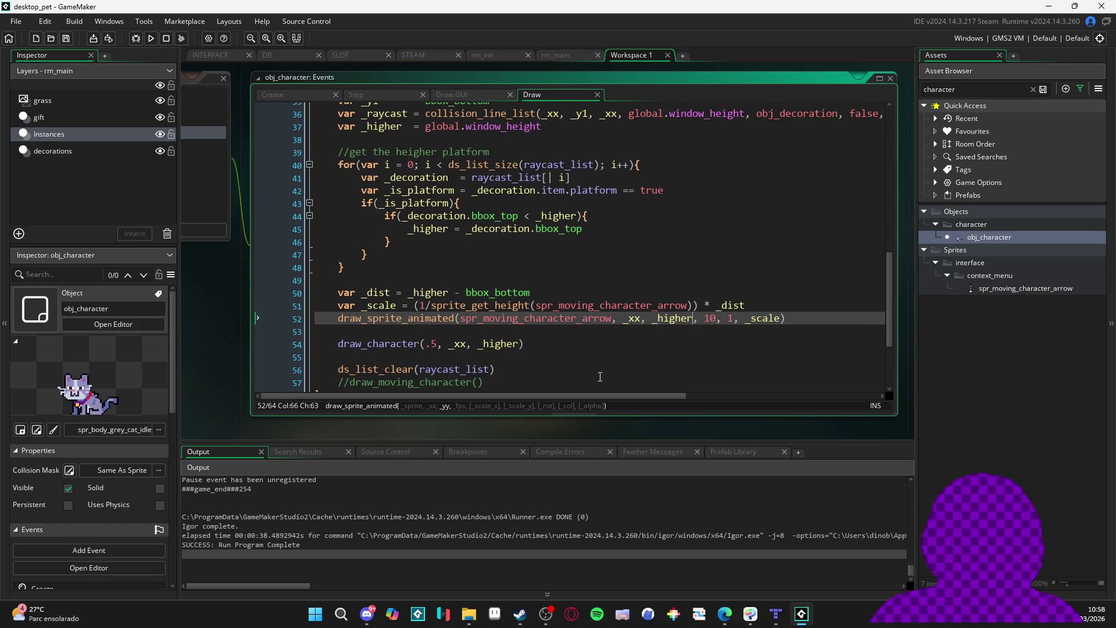
key(F5)
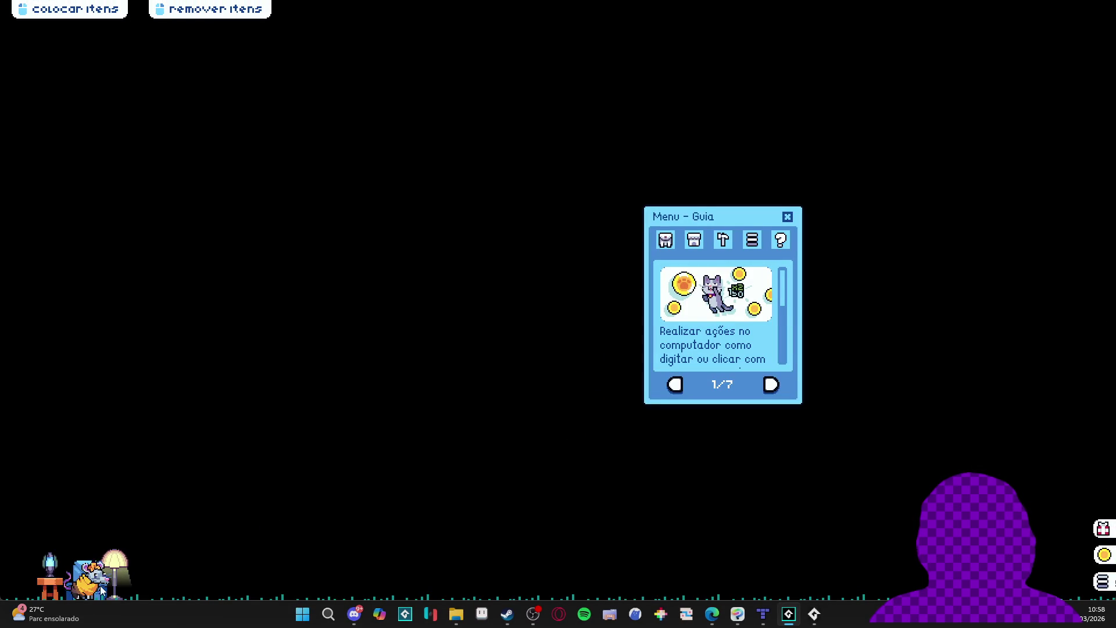
Drop the pet onto the blue armchair, then close the game window with Fechar janela
mouse_move(108, 587)
mouse_down()
mouse_move(137, 427)
mouse_move(61, 388)
mouse_move(72, 385)
mouse_move(56, 390)
mouse_move(81, 390)
mouse_move(83, 380)
mouse_move(52, 378)
mouse_move(122, 384)
mouse_move(86, 377)
mouse_move(98, 393)
mouse_move(45, 366)
mouse_move(163, 375)
mouse_move(71, 363)
mouse_move(60, 355)
mouse_move(100, 354)
mouse_move(53, 345)
mouse_move(126, 338)
mouse_move(44, 325)
mouse_move(119, 334)
mouse_move(51, 327)
mouse_move(92, 329)
mouse_up()
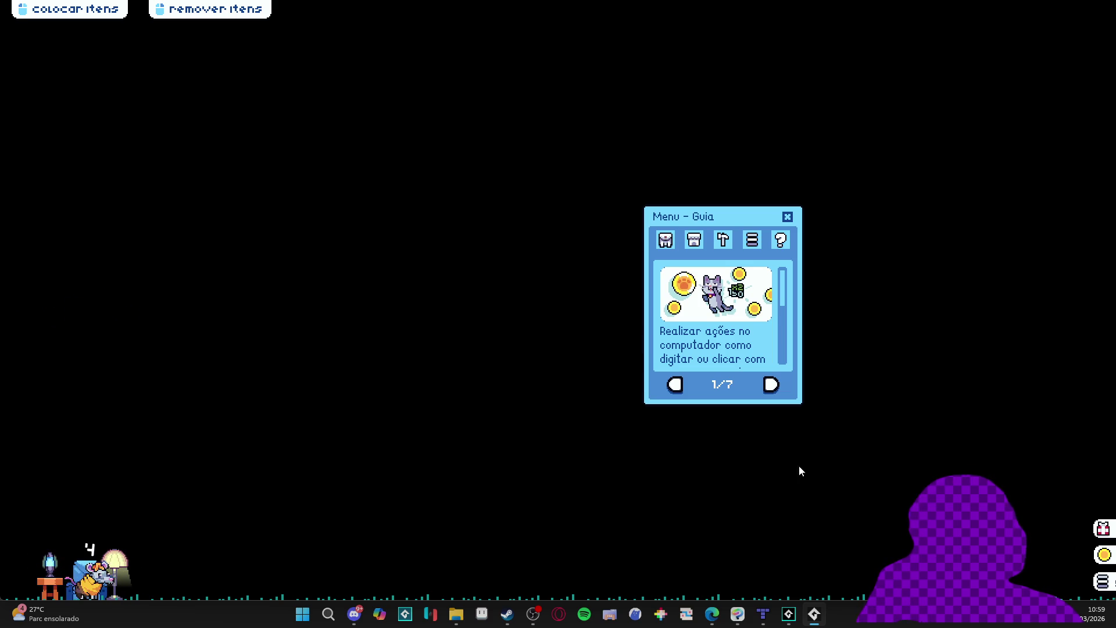
right_click(814, 614)
click(804, 583)
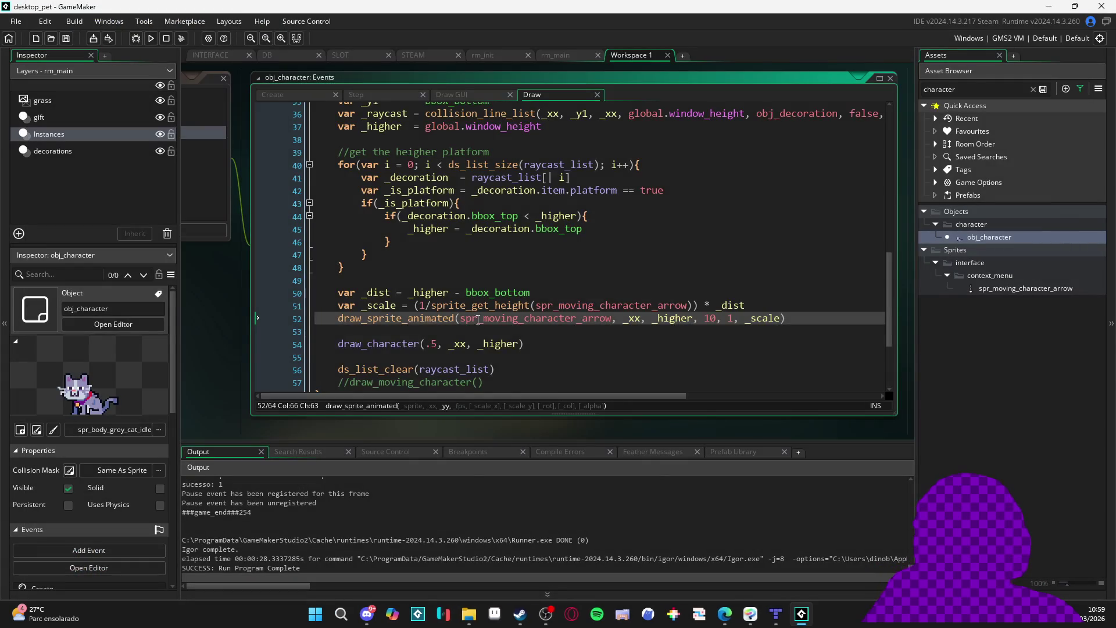
scroll(478, 319, up, 3)
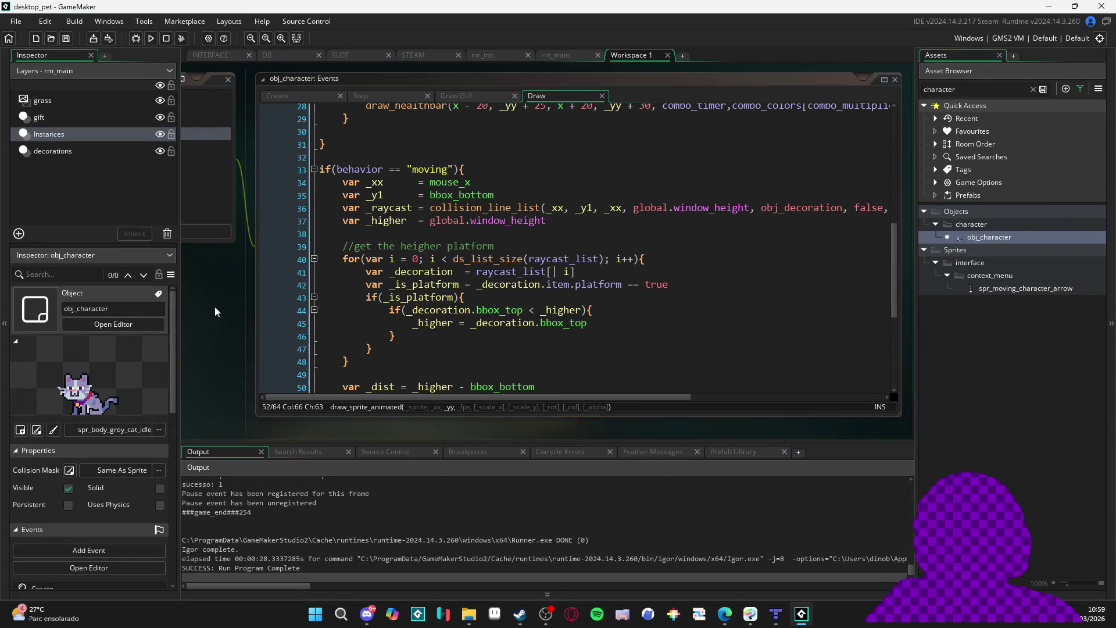
click(353, 170)
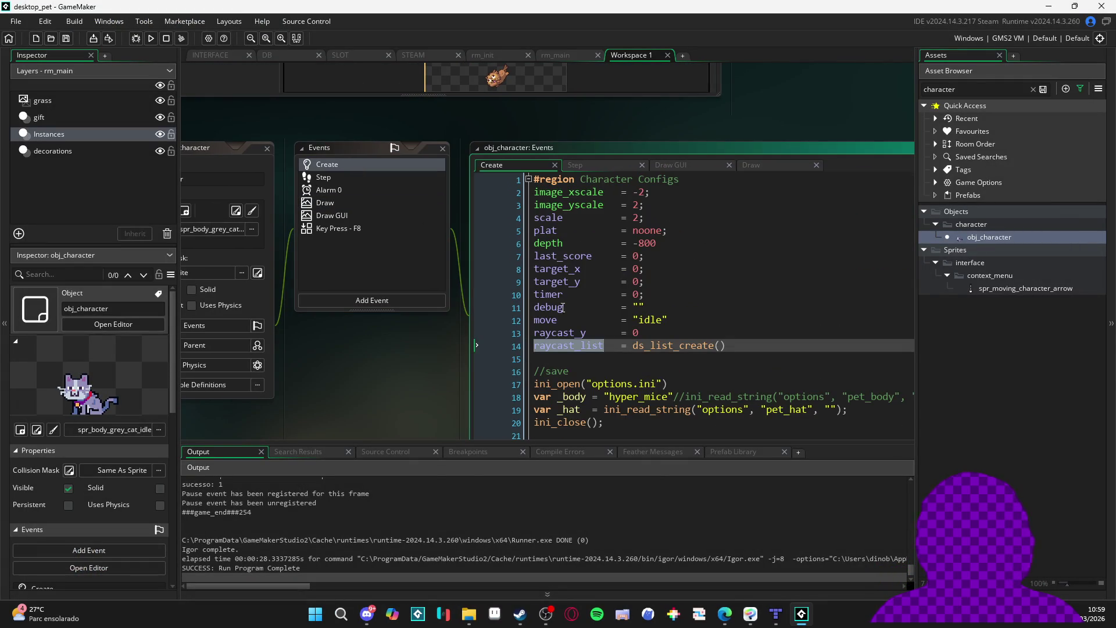
double_click(562, 333)
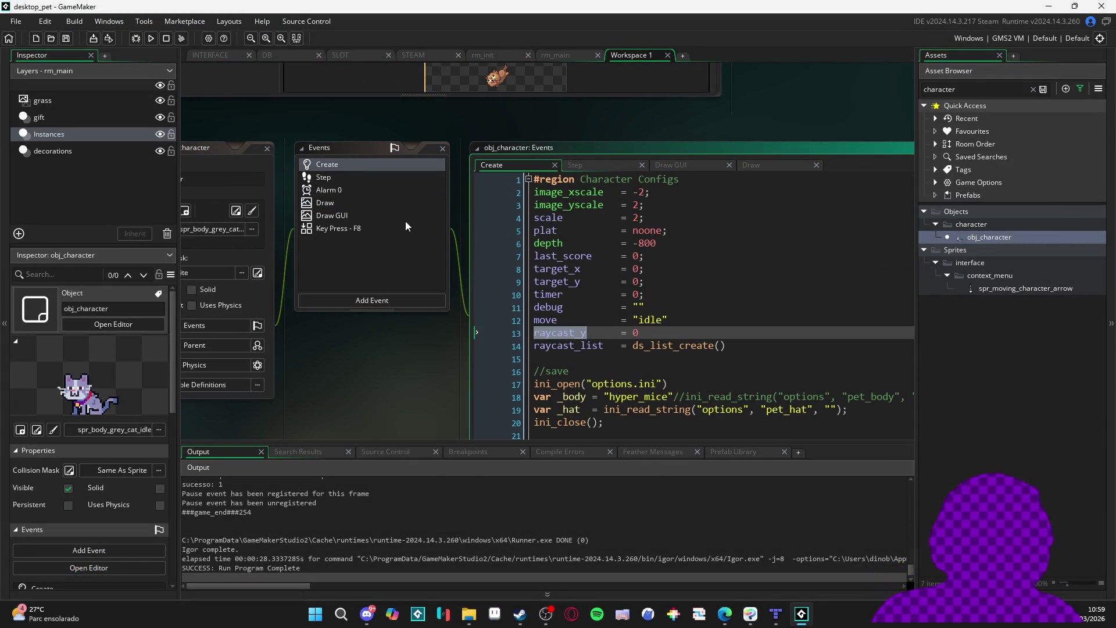
click(343, 217)
key(Up)
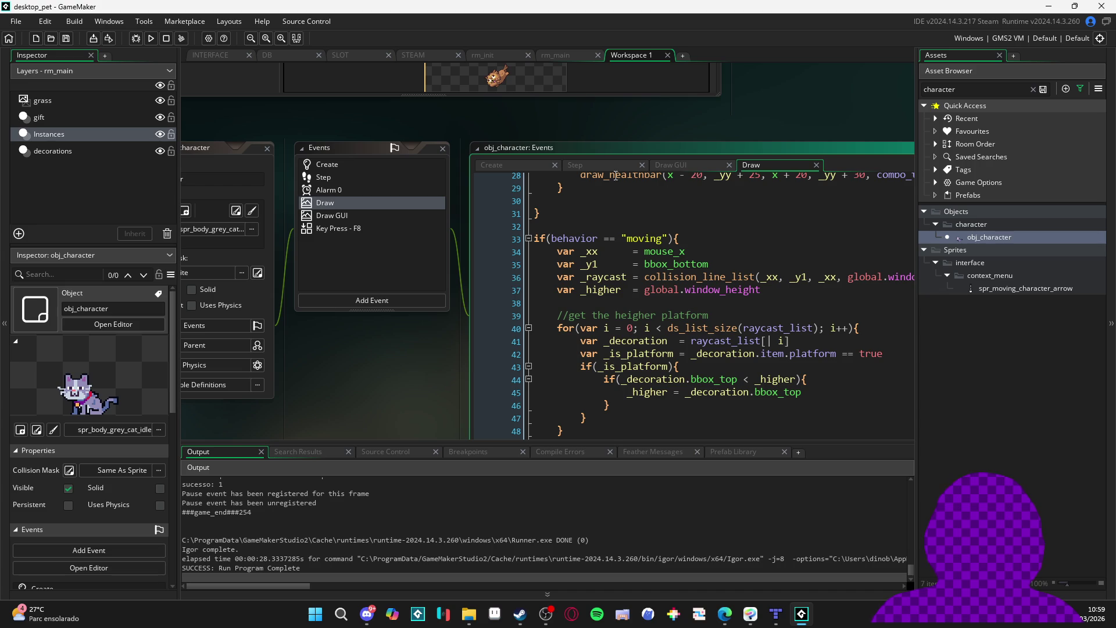
scroll(641, 174, down, 2)
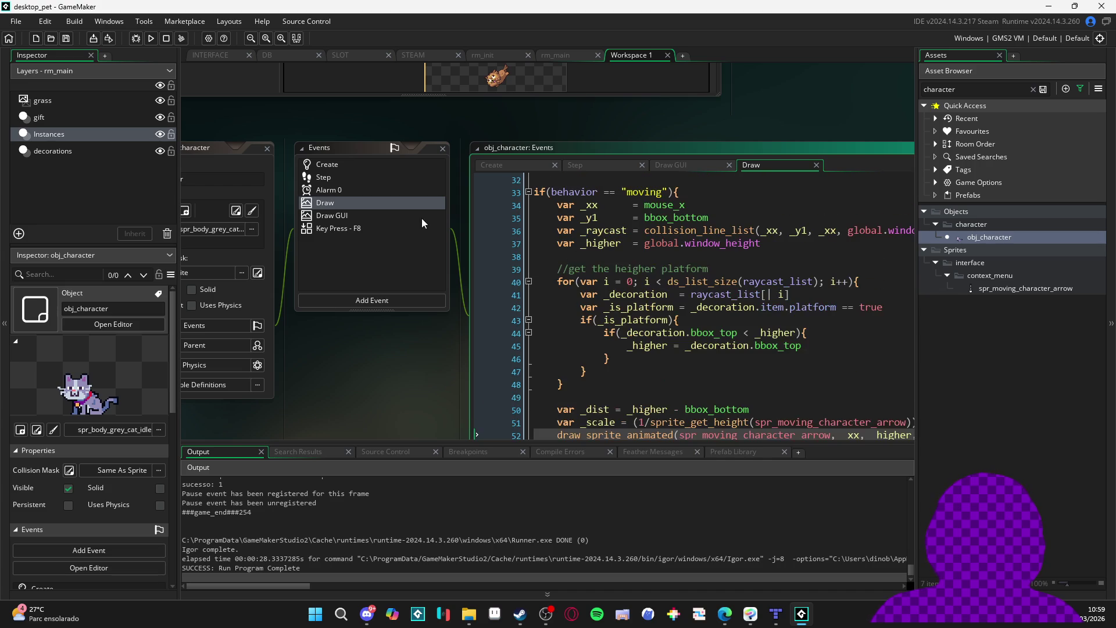
click(747, 152)
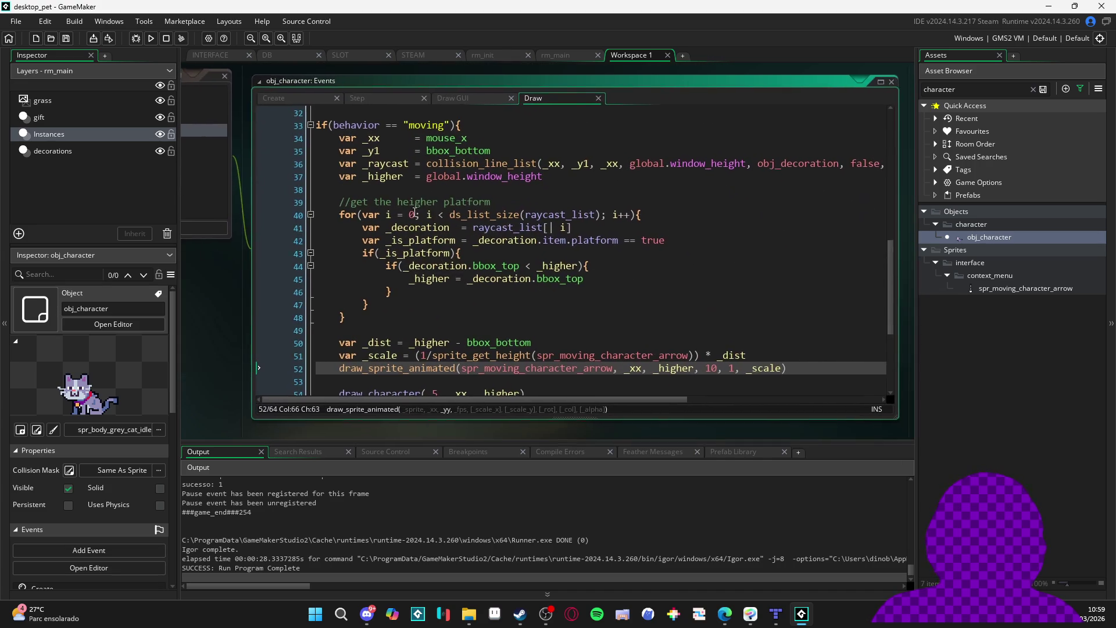
drag(410, 172, 332, 178)
text(raycast_y)
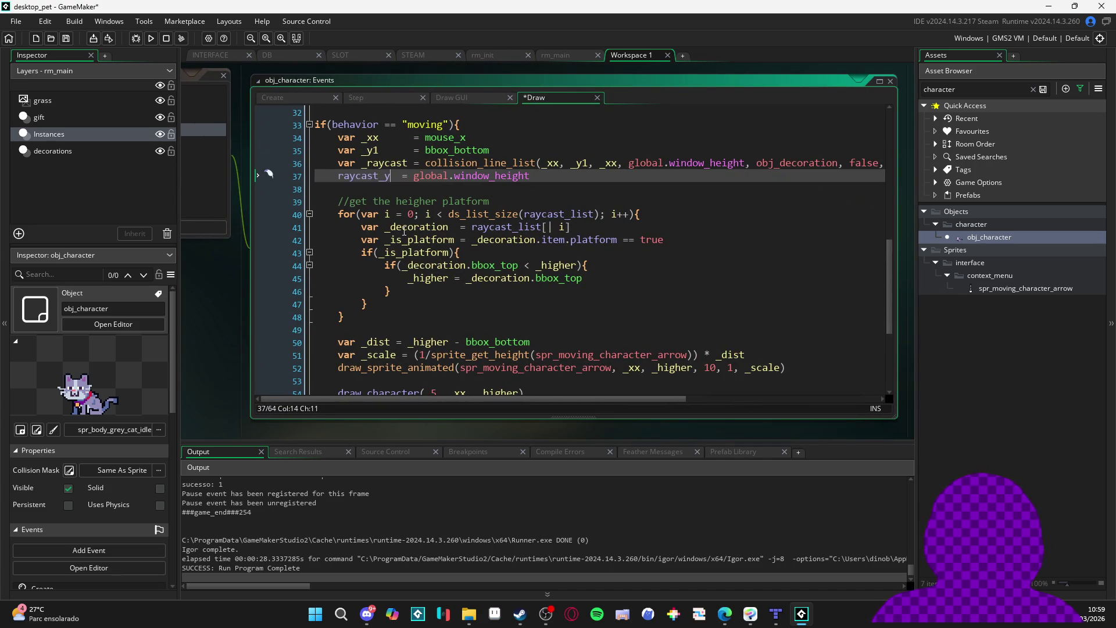
double_click(361, 177)
key(ctrl+c)
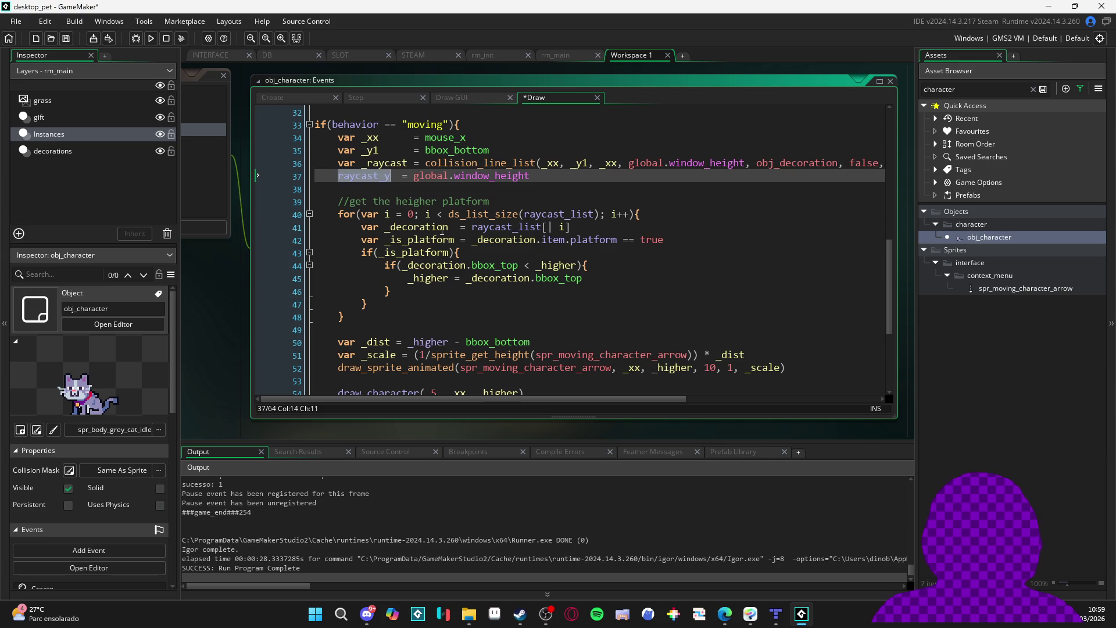
scroll(650, 280, down, 1)
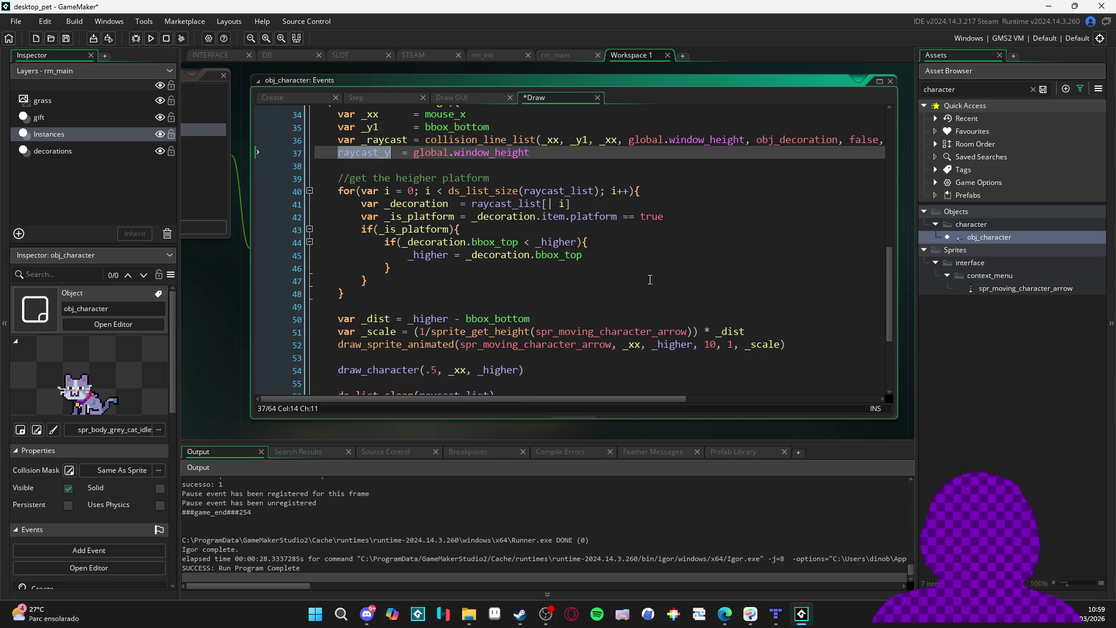
double_click(447, 259)
key(ctrl+v)
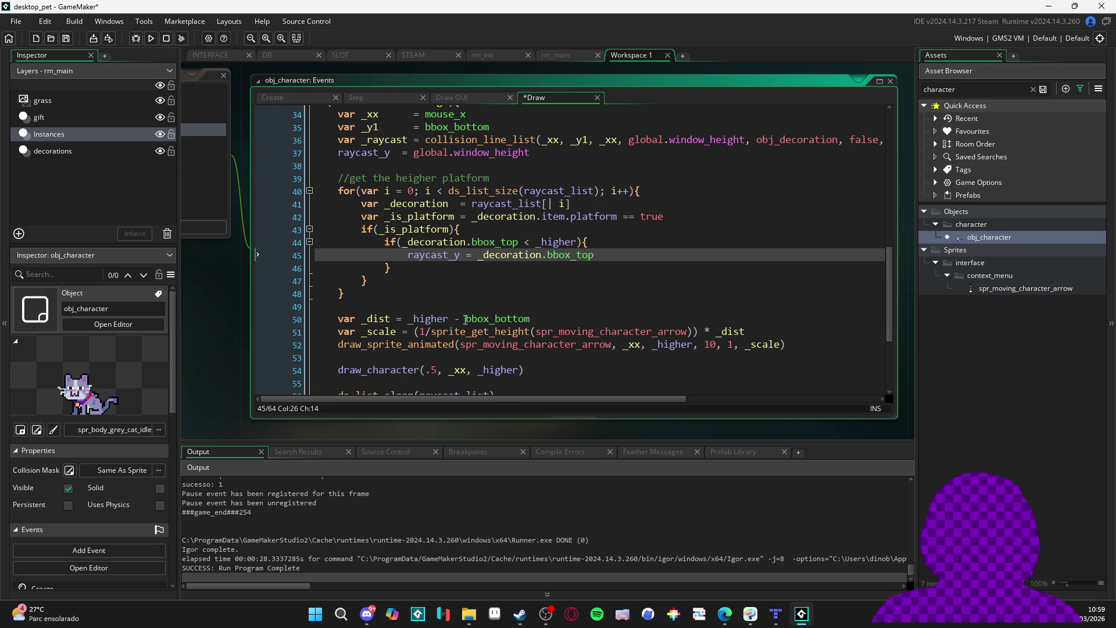
double_click(429, 319)
key(ctrl+v)
double_click(671, 344)
key(ctrl+v)
scroll(506, 319, down, 1)
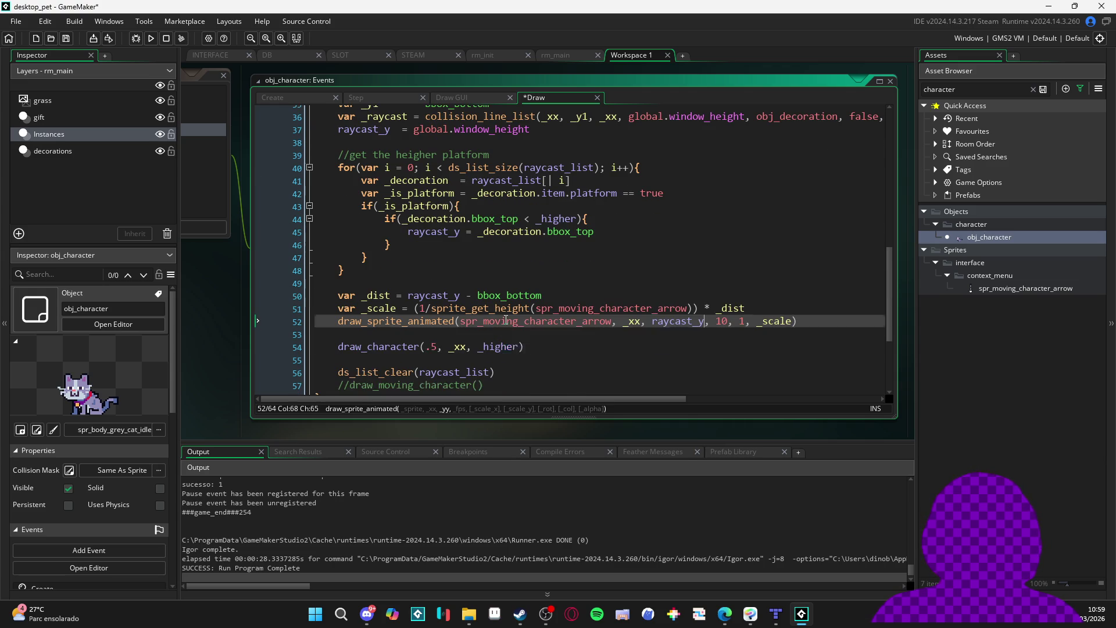
double_click(506, 347)
key(ctrl+v)
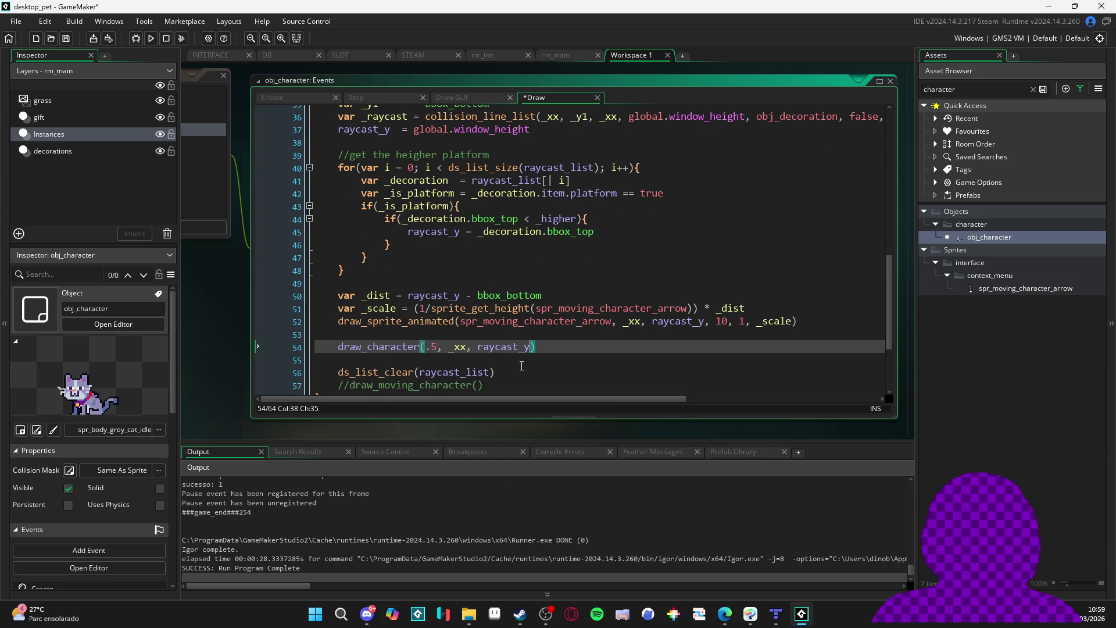
scroll(521, 365, down, 3)
scroll(522, 366, up, 5)
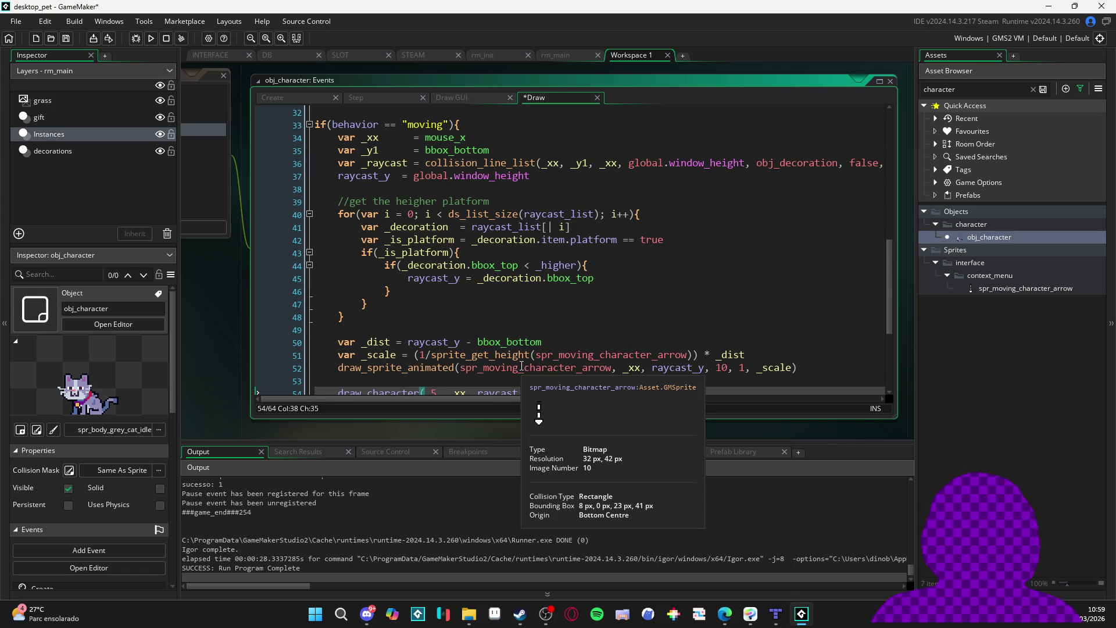
scroll(421, 214, down, 1)
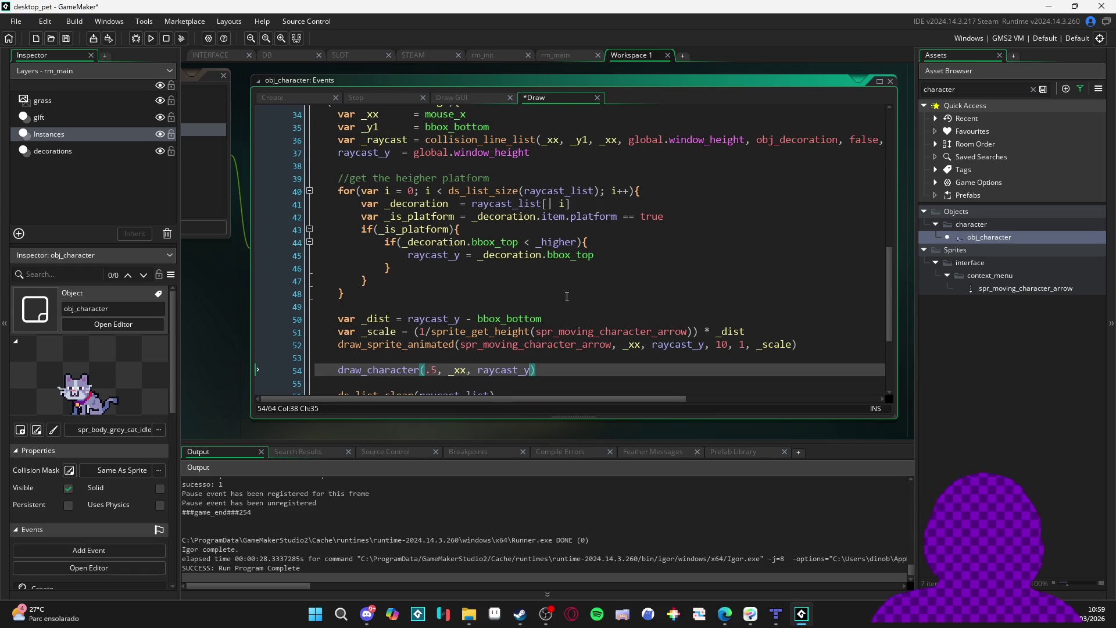
key(ctrl+z)
key(ctrl+z)
key(ctrl+z)
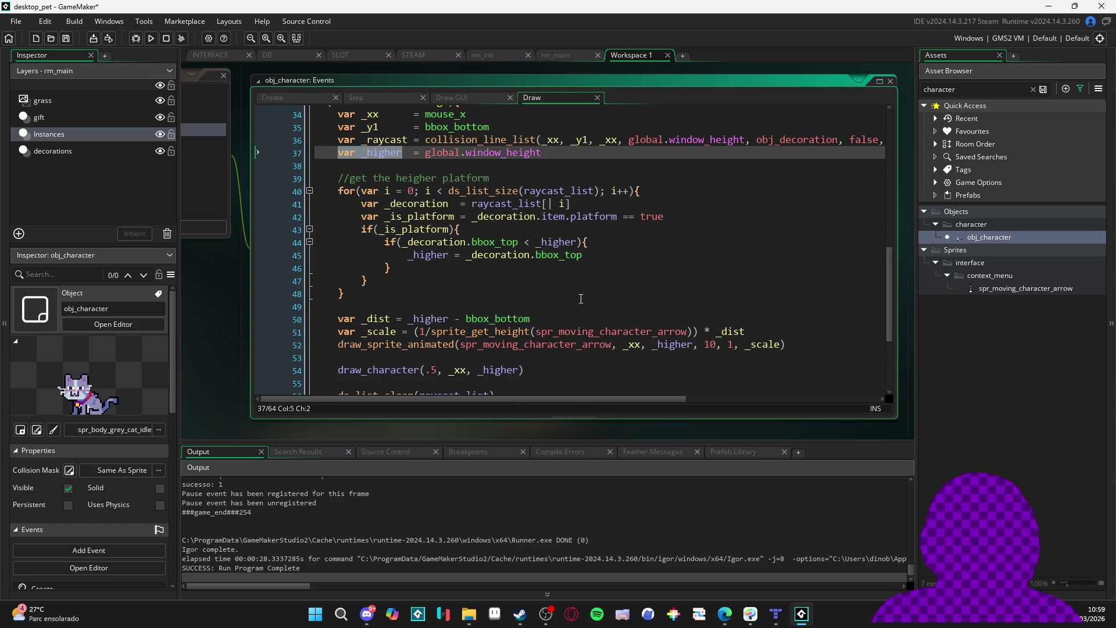
Add raycast_y = _higher below line 45 of the Draw event and save
click(607, 259)
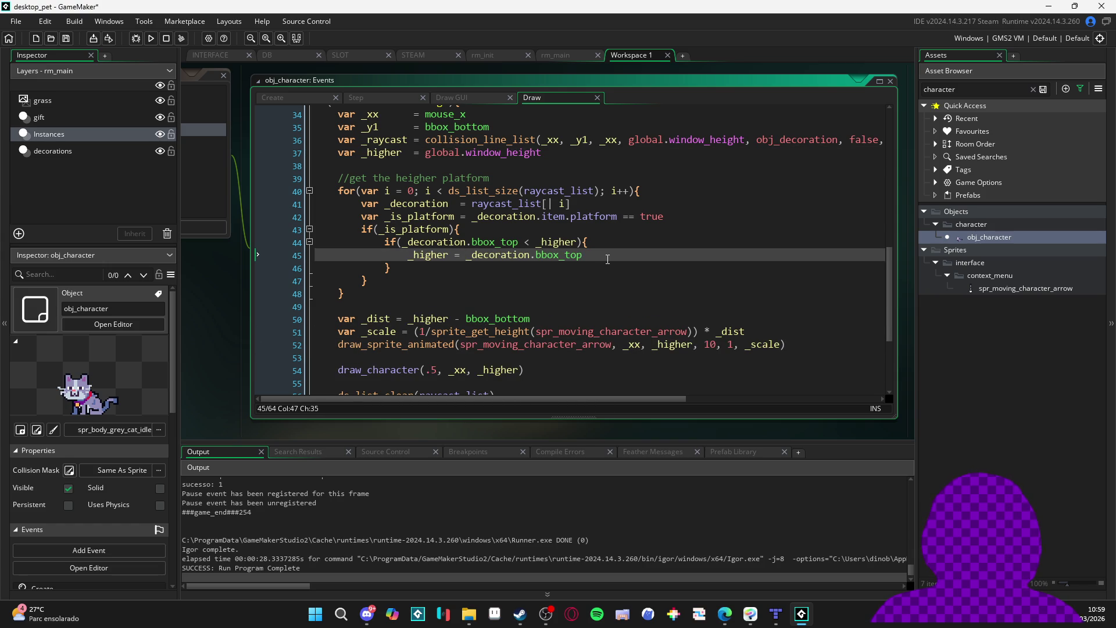
key(Return)
text(raycast_y)
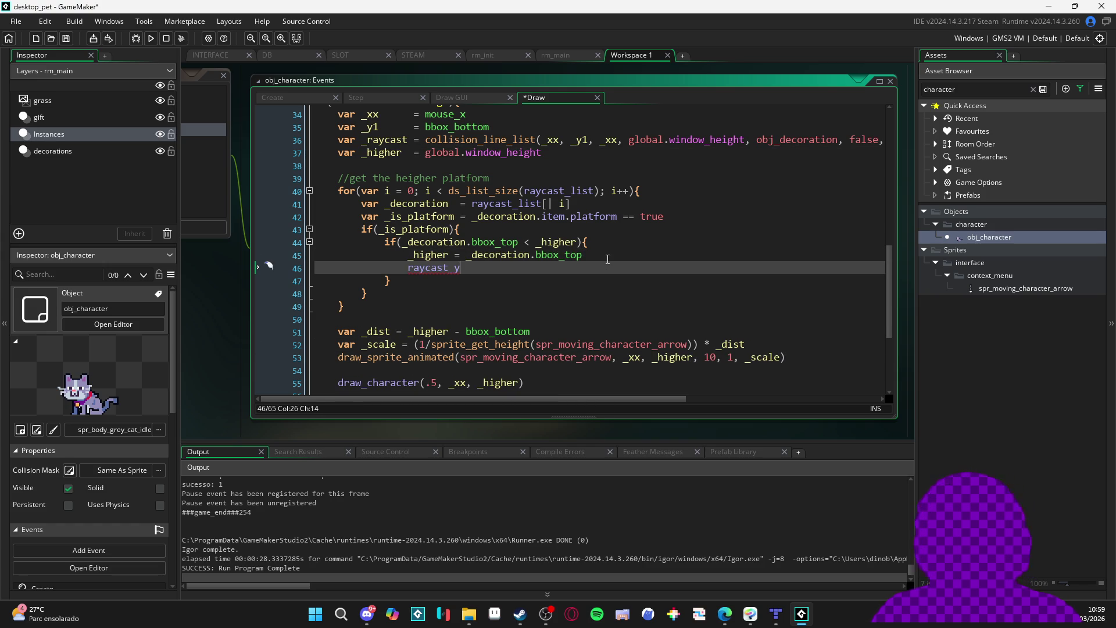
text( = _higher)
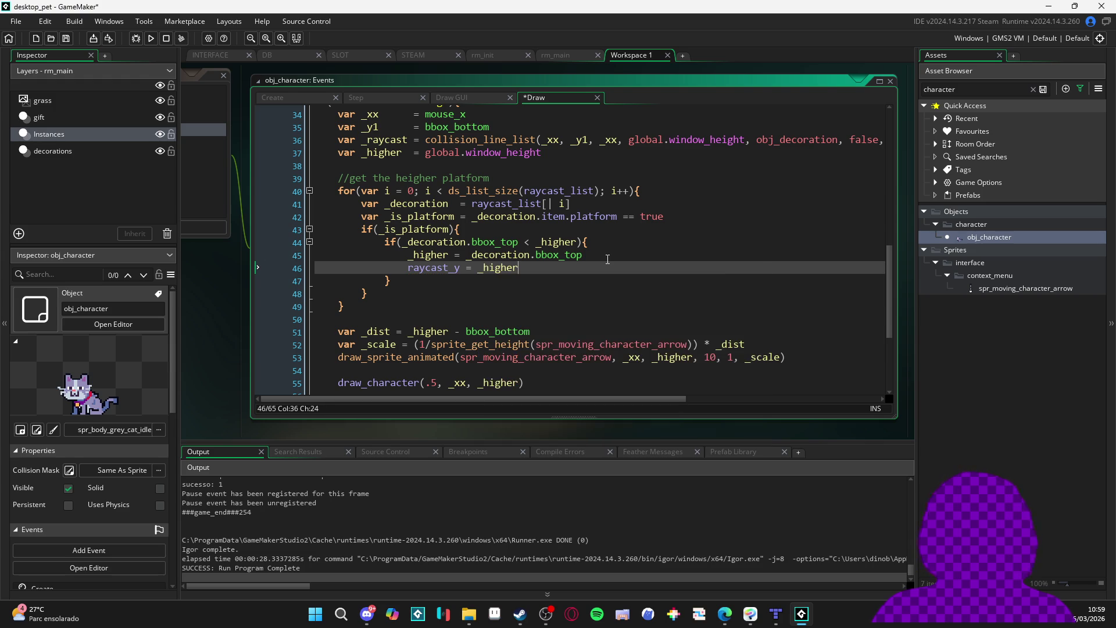
click(454, 260)
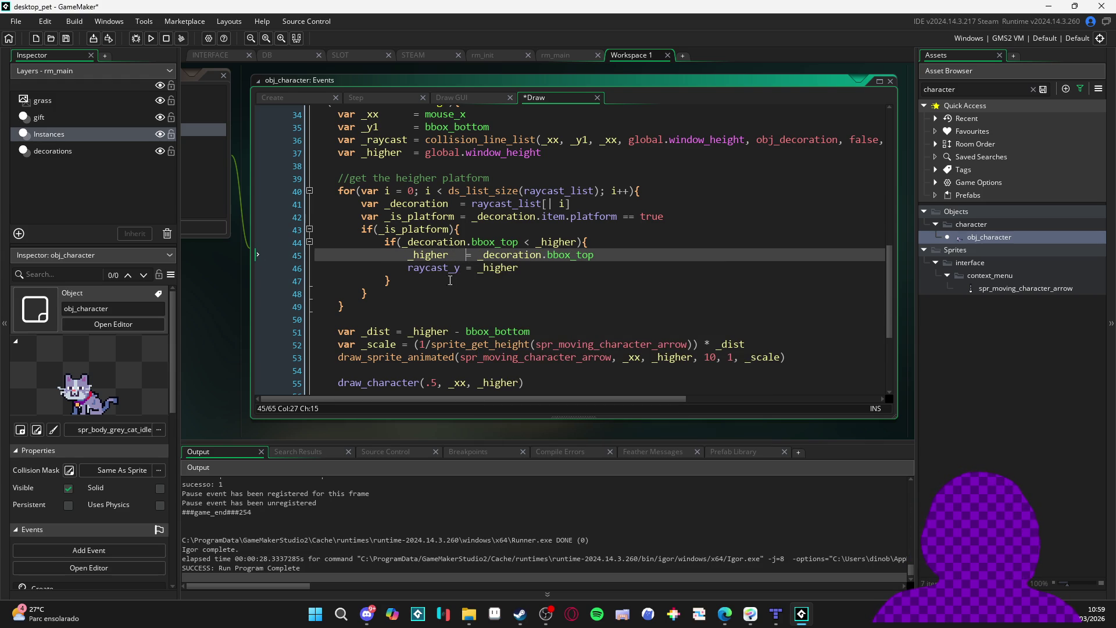
double_click(433, 267)
scroll(503, 312, down, 4)
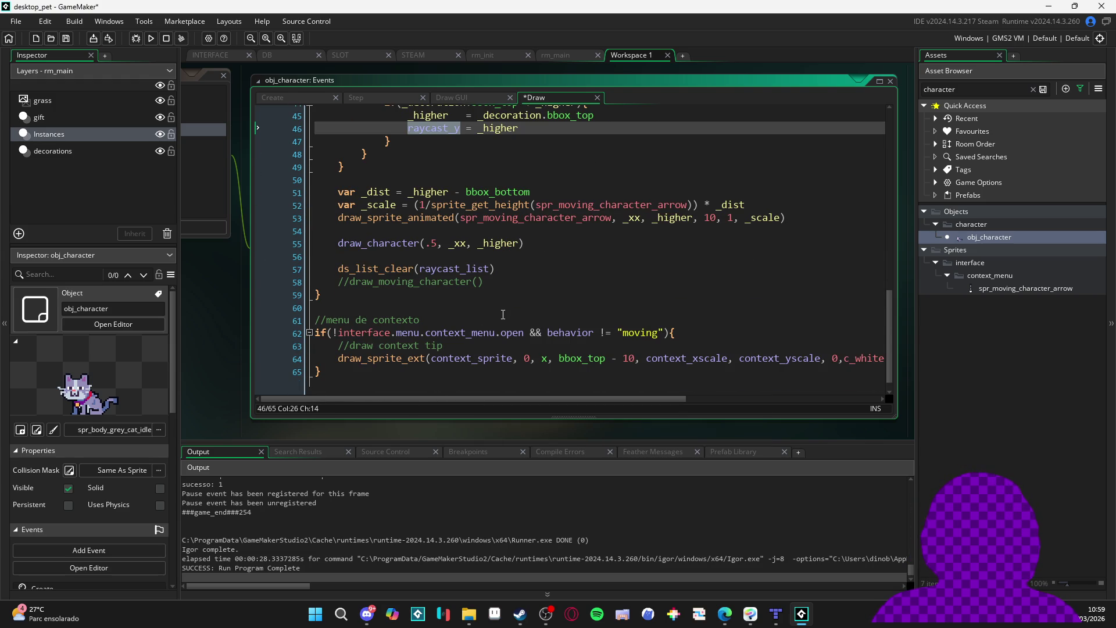
scroll(490, 241, up, 3)
key(ctrl+s)
In the Step event, change line 148 to y = raycast_y, remove extra blank lines, and save
drag(229, 317, 438, 368)
click(334, 147)
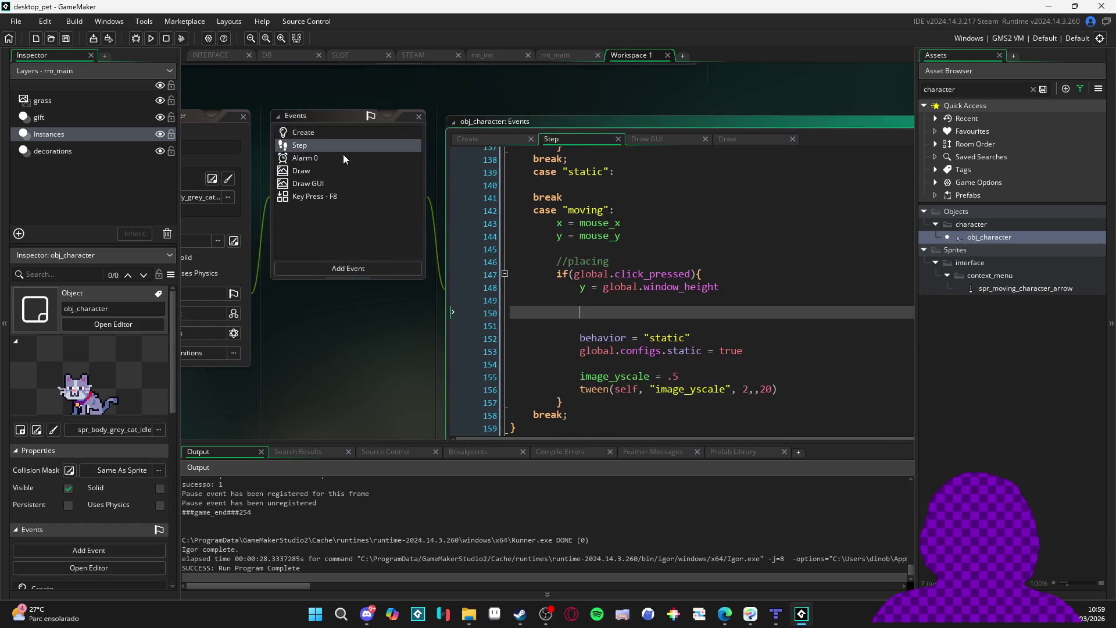
drag(758, 126, 562, 85)
drag(559, 246, 407, 246)
text(raycast_y)
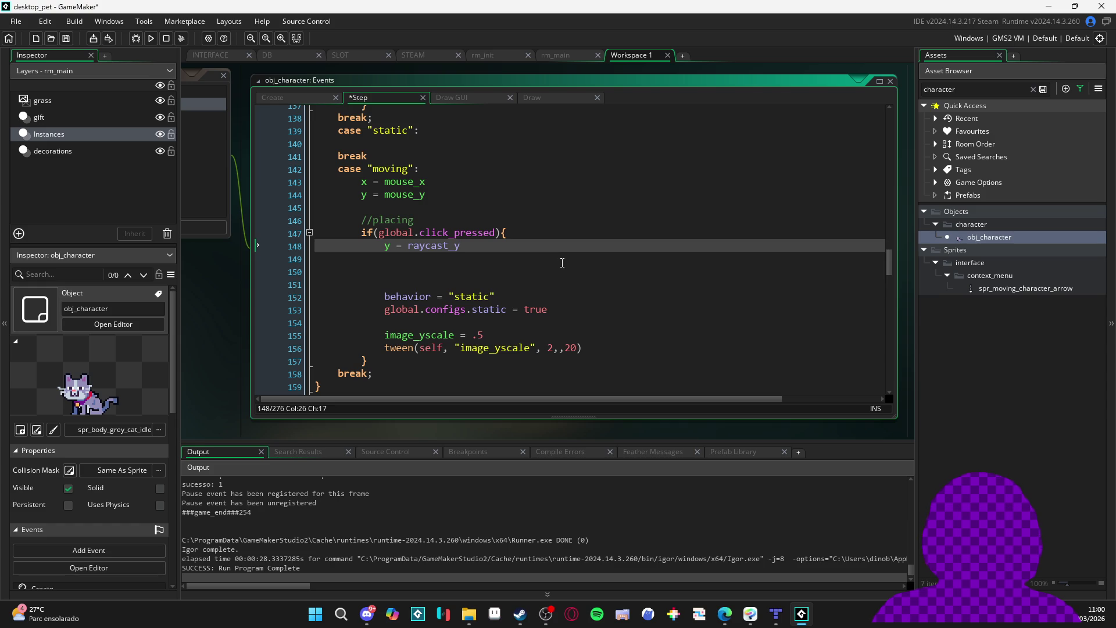
click(432, 278)
key(Delete)
key(BackSpace)
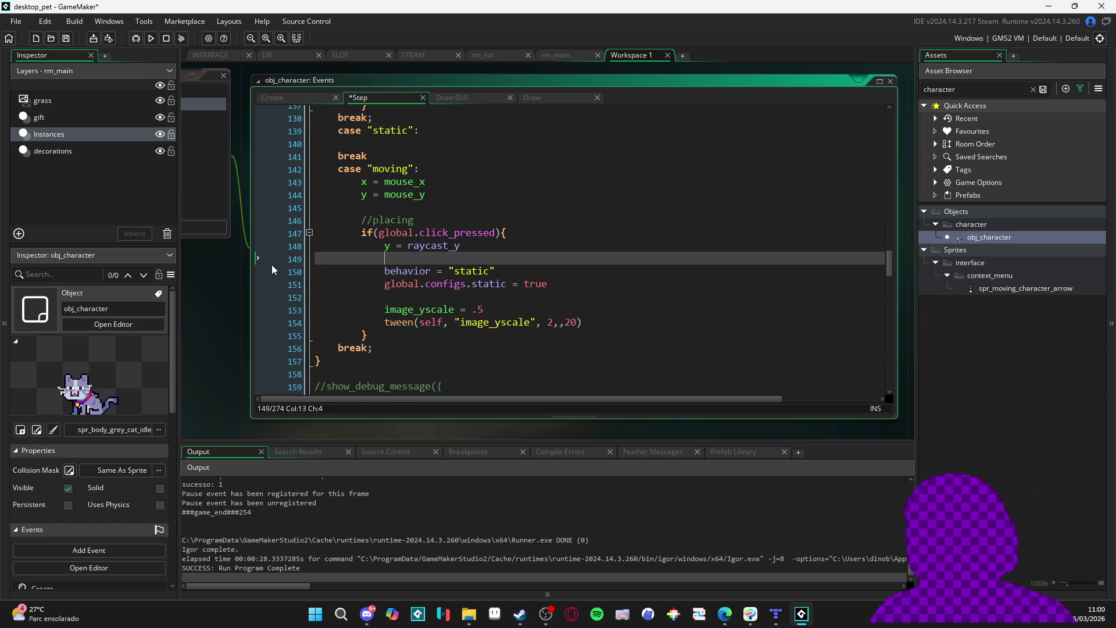
key(ctrl+s)
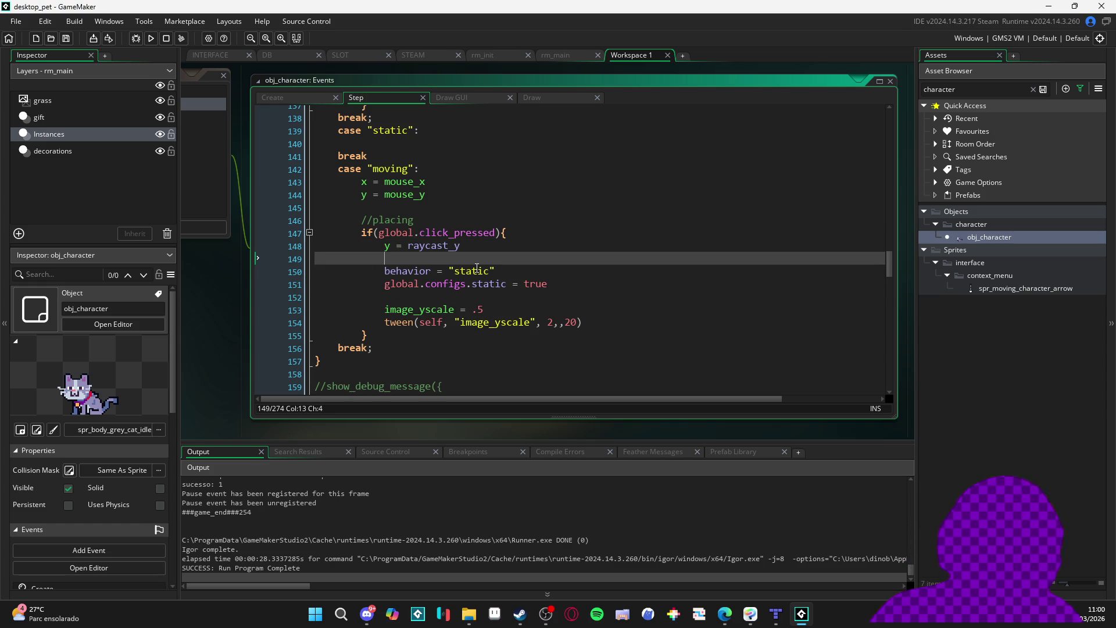
Look over the Step event code, then build and run the game with F5
scroll(516, 264, up, 13)
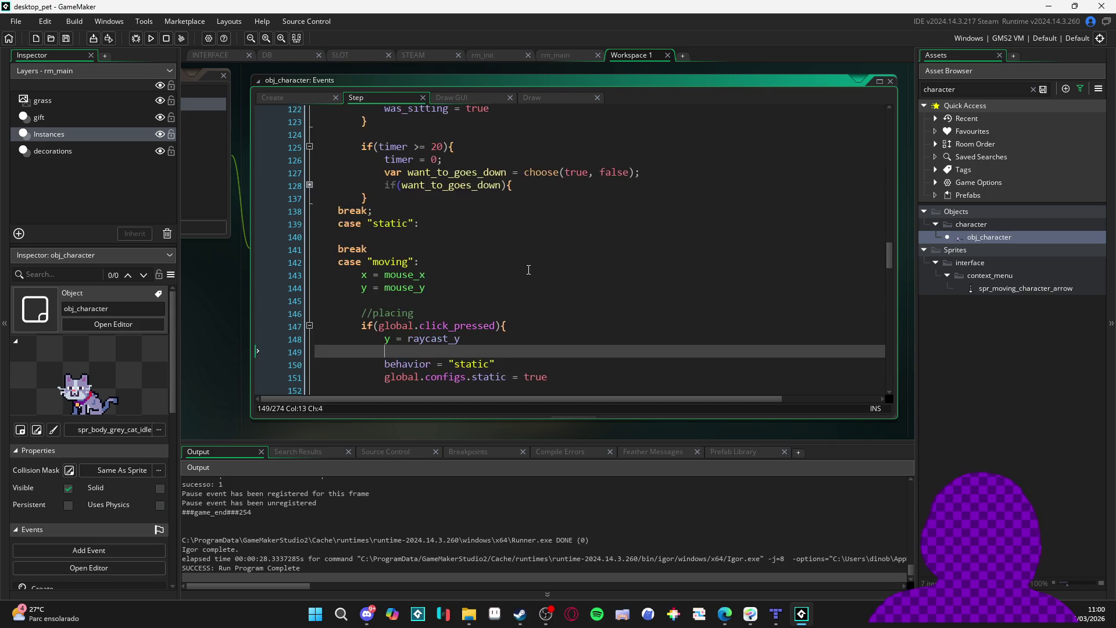
scroll(574, 283, down, 13)
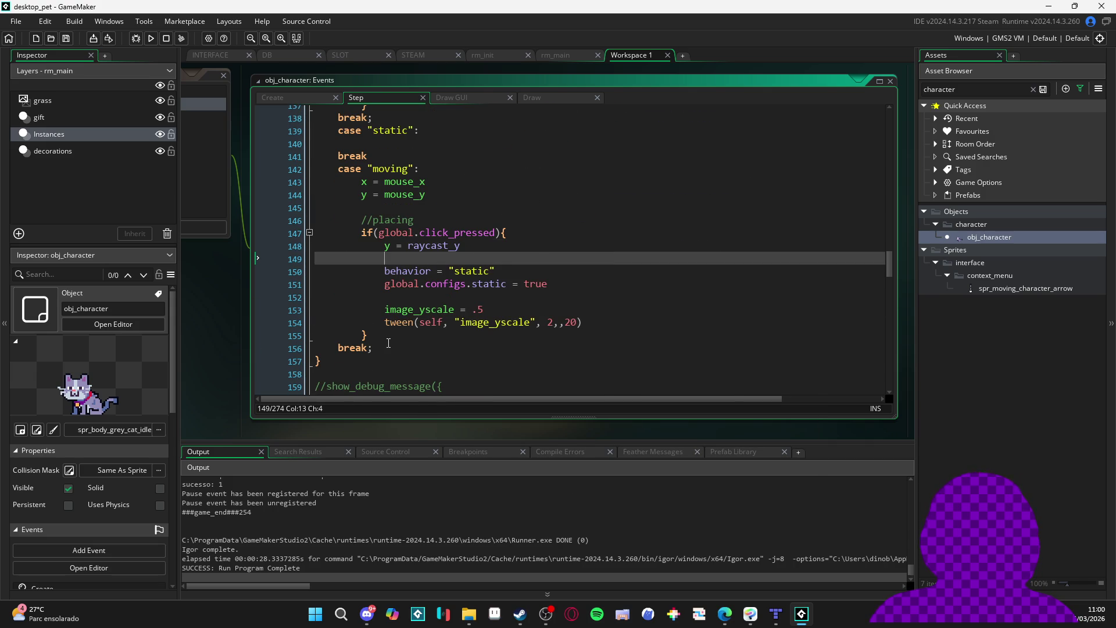
scroll(478, 303, up, 9)
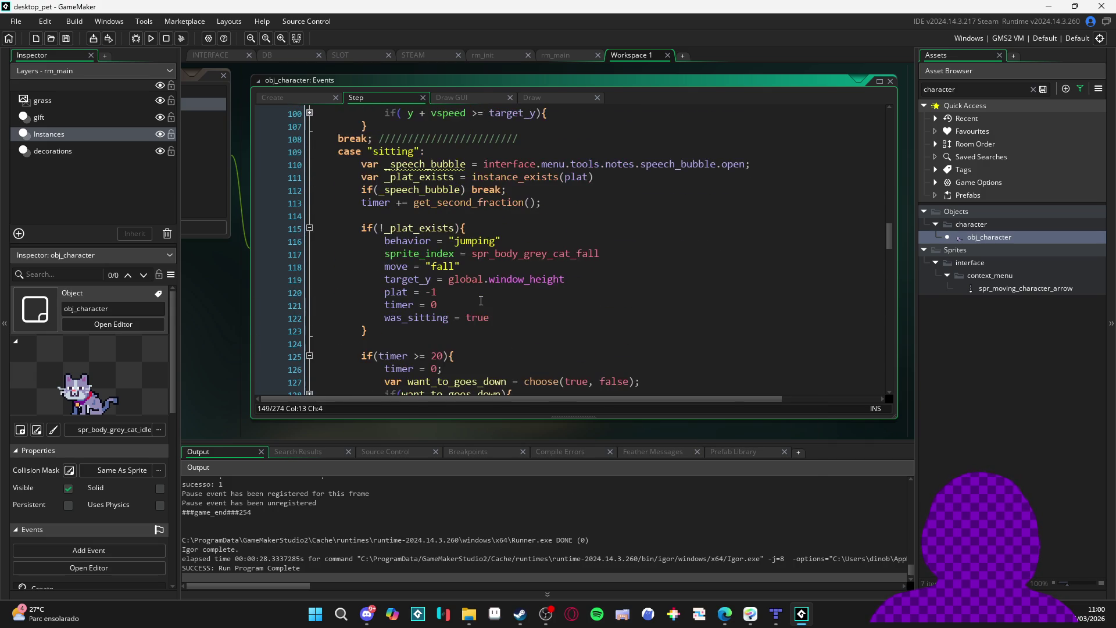
scroll(481, 300, down, 2)
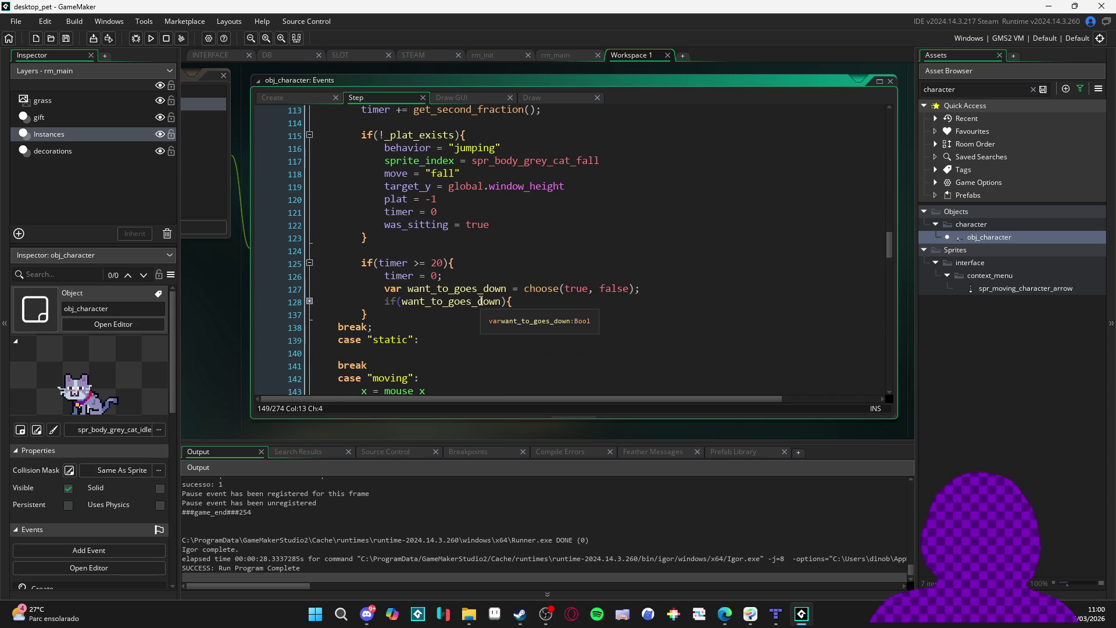
scroll(480, 300, up, 2)
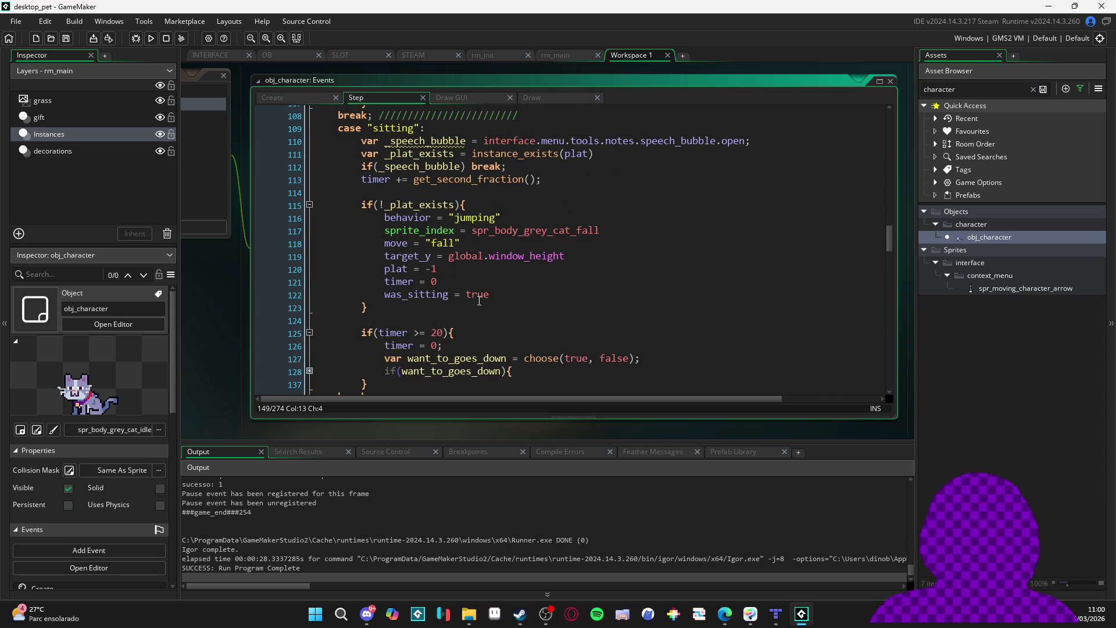
scroll(478, 301, up, 2)
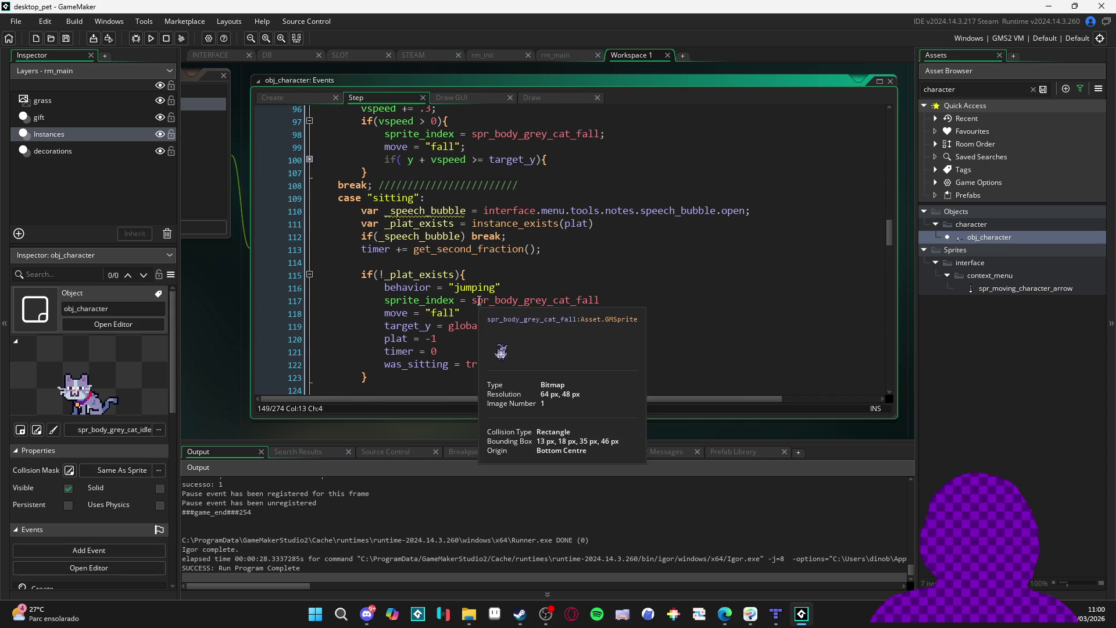
scroll(478, 300, up, 2)
scroll(478, 297, up, 3)
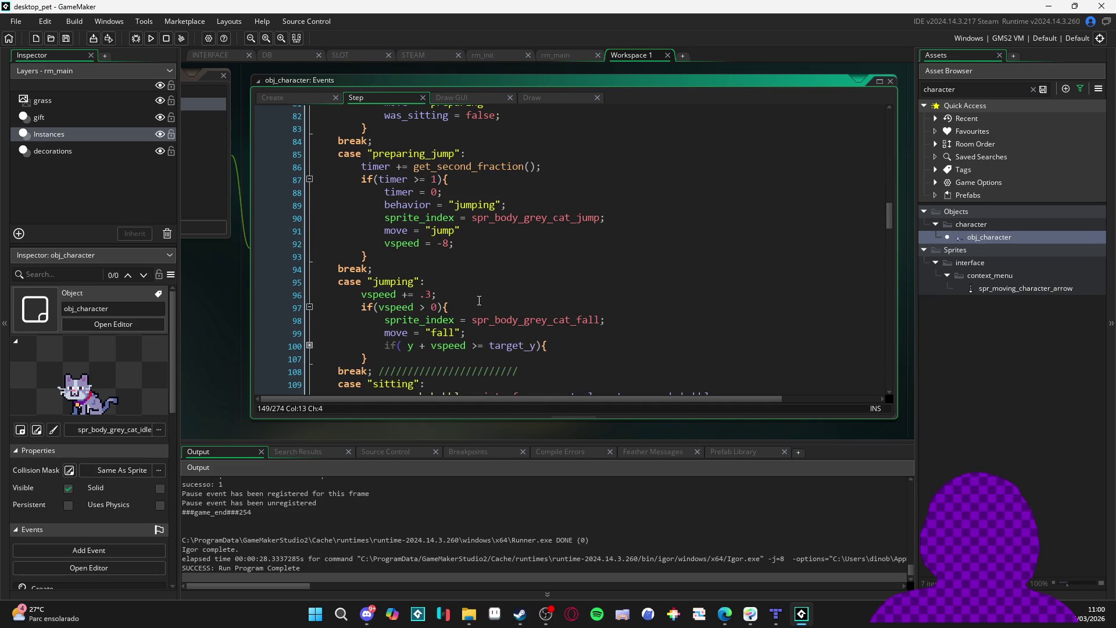
scroll(479, 301, down, 20)
scroll(480, 254, up, 1)
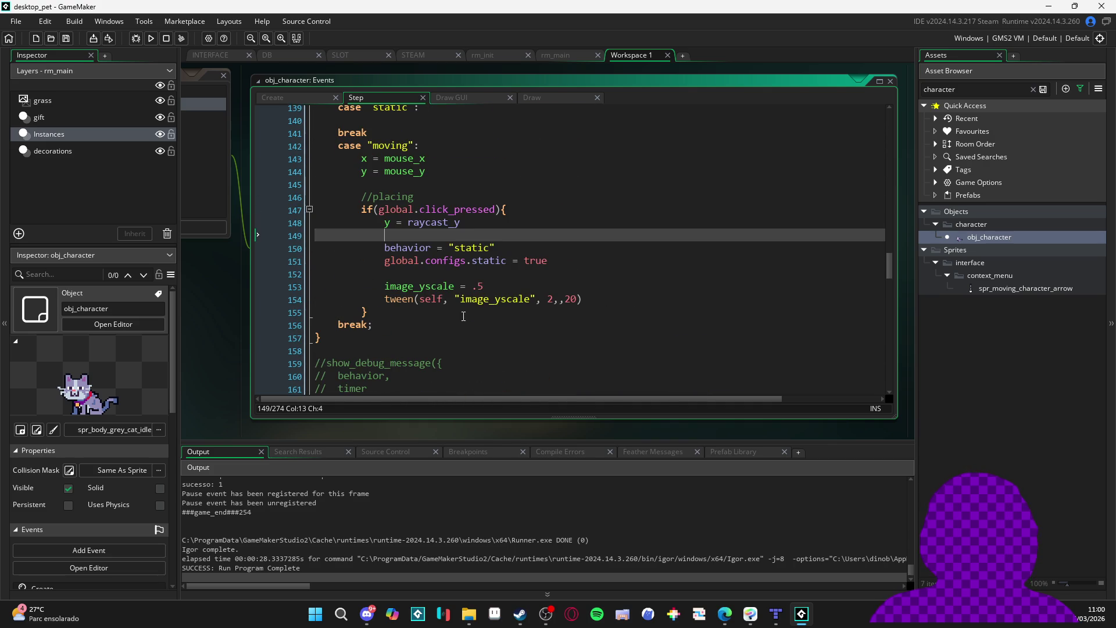
key(F5)
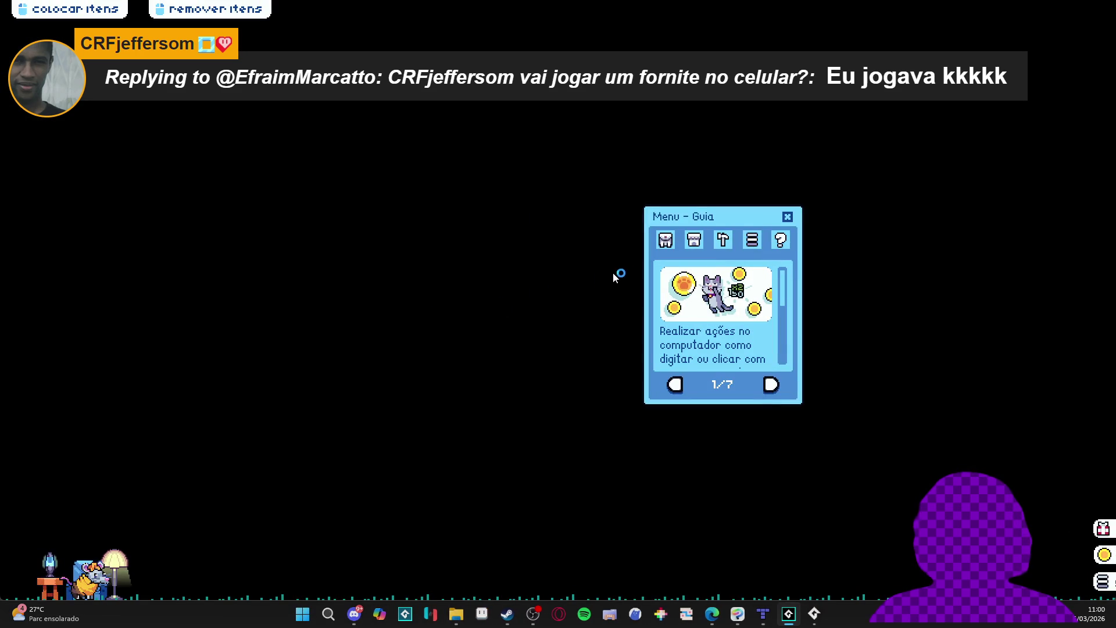
Test landing by moving the pet between the couch and the stool
mouse_move(96, 562)
mouse_down()
mouse_move(110, 494)
mouse_move(93, 383)
mouse_move(131, 431)
mouse_up()
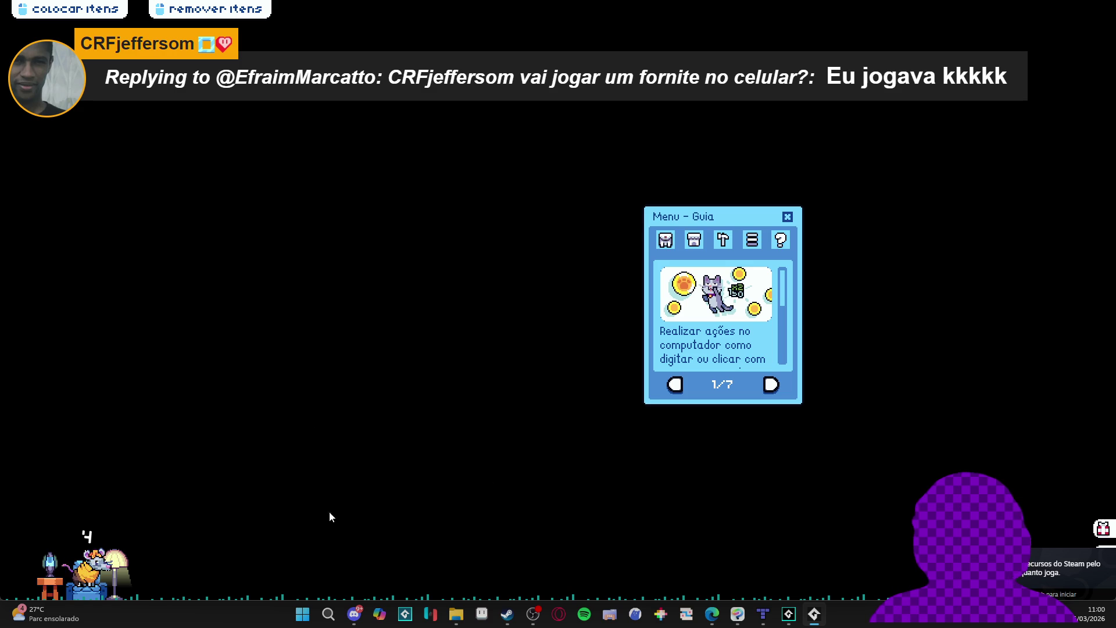
mouse_move(86, 573)
mouse_move(99, 538)
mouse_down()
mouse_move(58, 459)
mouse_move(56, 483)
mouse_up()
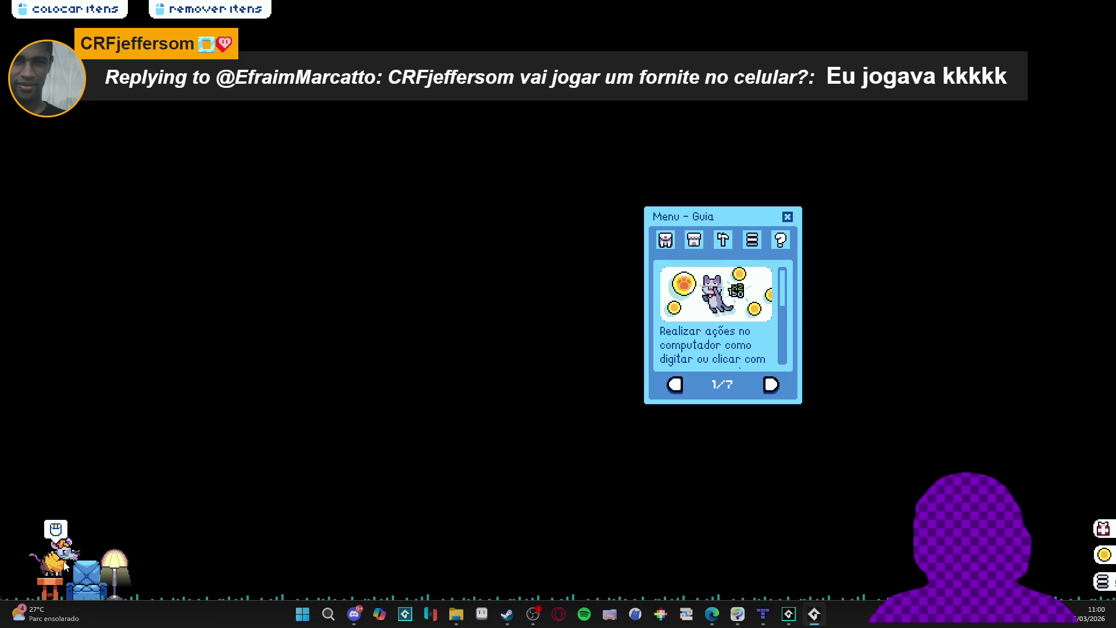
mouse_move(57, 526)
mouse_down()
mouse_move(54, 558)
mouse_move(96, 516)
mouse_move(57, 500)
mouse_up()
drag(58, 560, 78, 493)
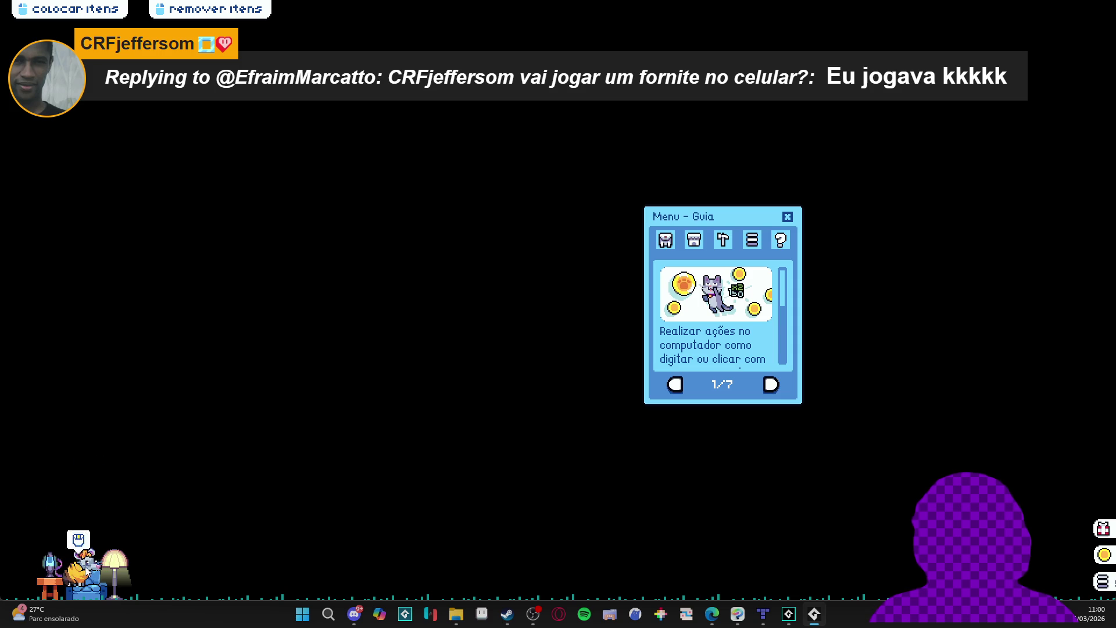
Drop the pet on the ground to the right, lift it again, then close the game window
mouse_move(84, 561)
mouse_down()
mouse_move(199, 490)
mouse_move(336, 472)
mouse_up()
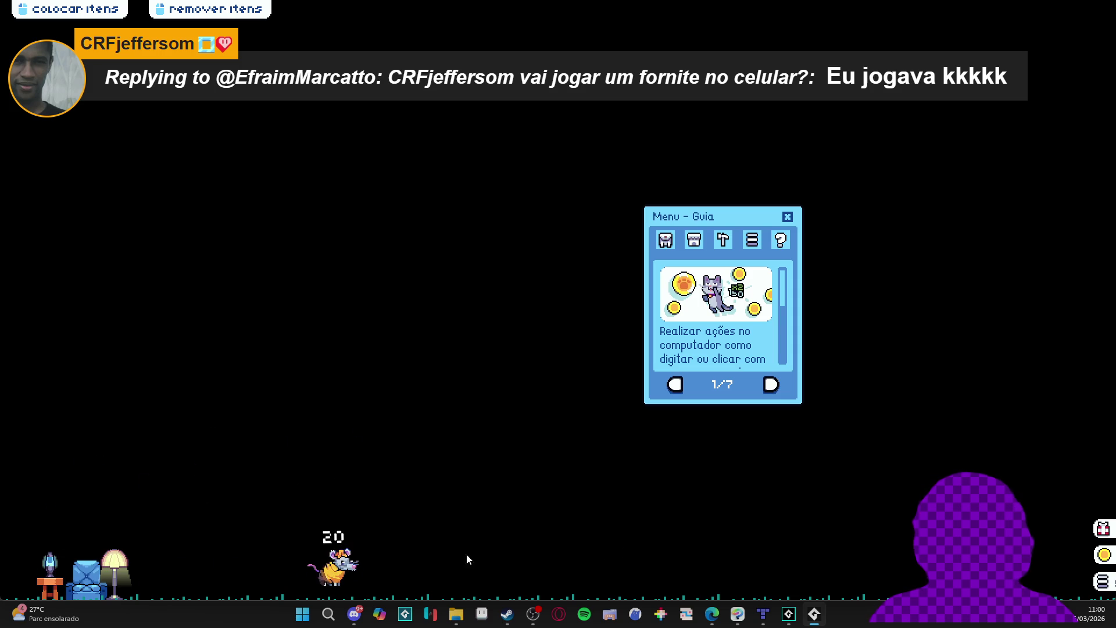
mouse_move(323, 571)
mouse_down()
mouse_move(239, 416)
mouse_move(291, 374)
mouse_move(414, 397)
mouse_up()
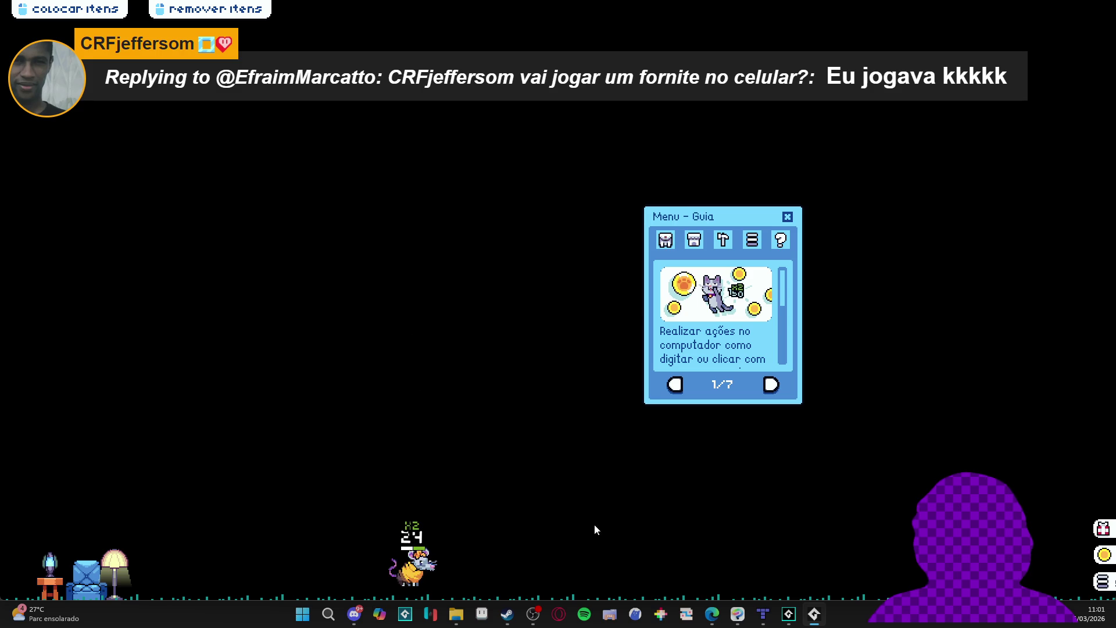
right_click(813, 613)
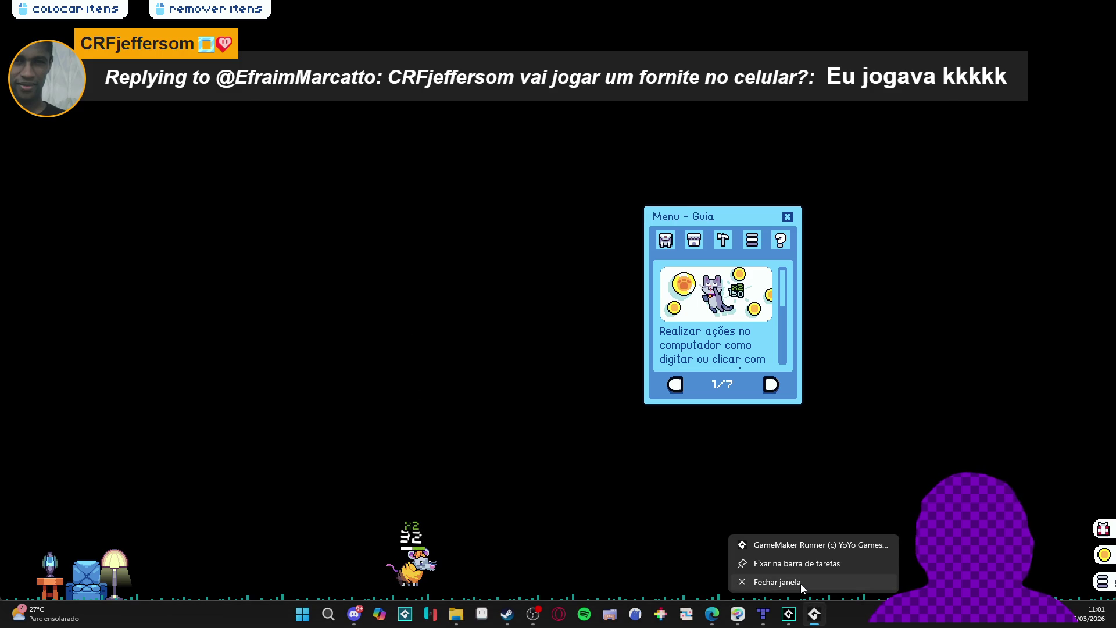
click(800, 582)
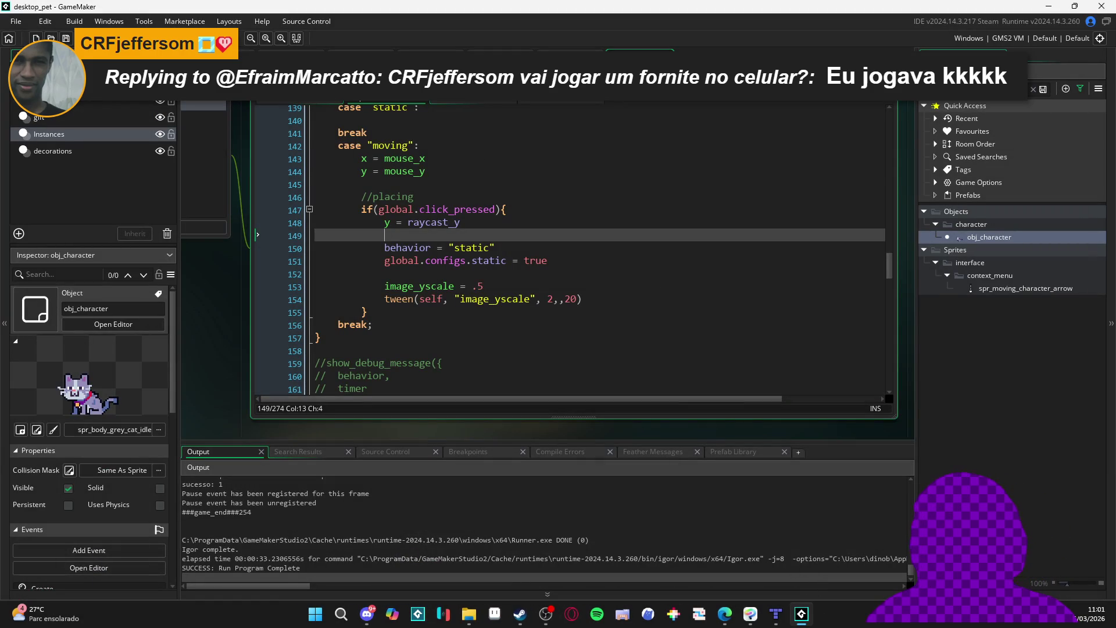
In the Draw event, select the raycast_y = _higher assignment on line 46 to move it
click(541, 100)
click(523, 205)
scroll(428, 317, up, 2)
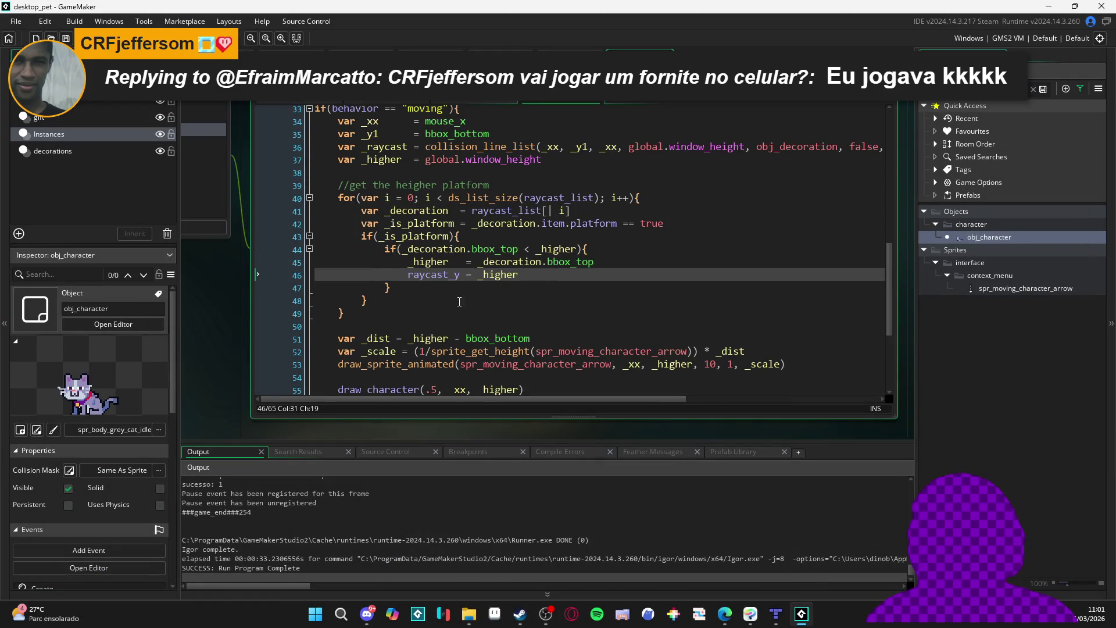
drag(530, 274, 408, 274)
key(ctrl+c)
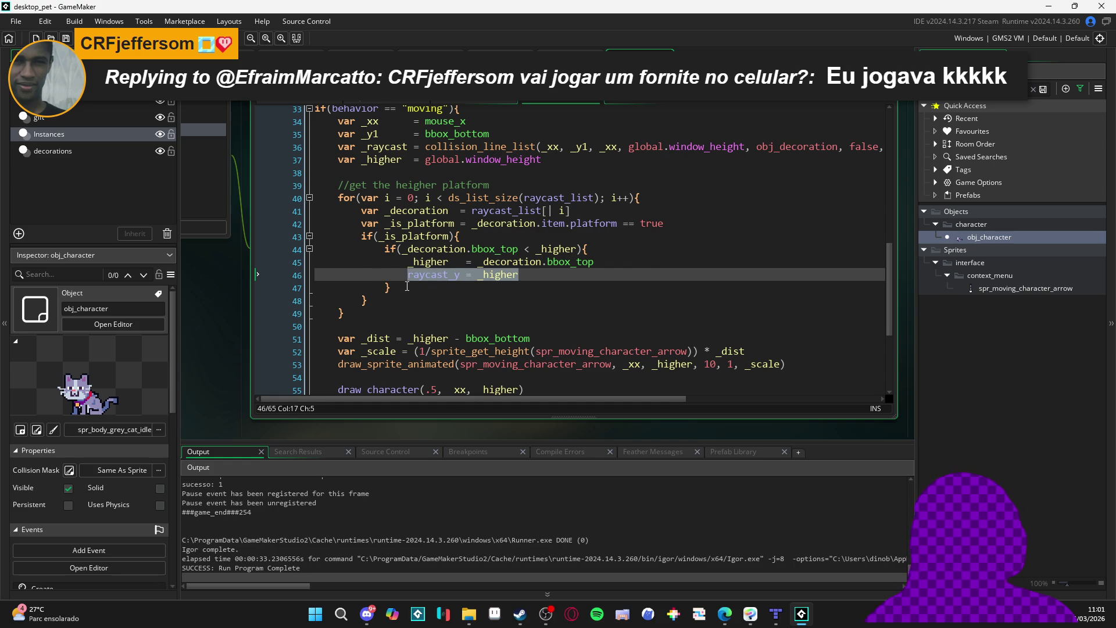
scroll(406, 284, up, 2)
scroll(404, 288, down, 2)
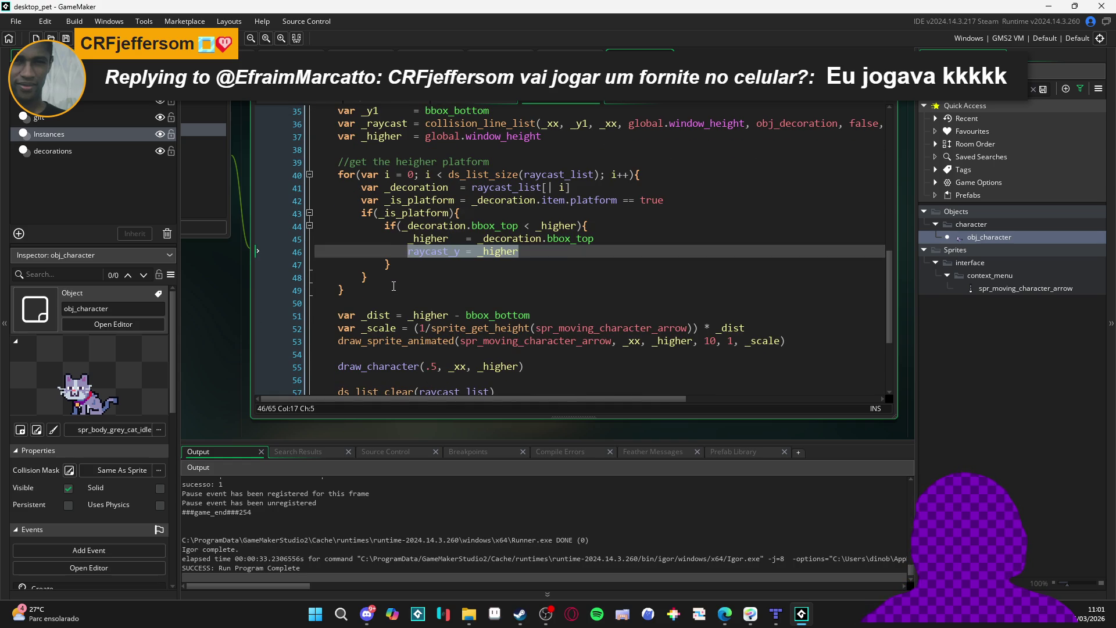
scroll(393, 285, up, 2)
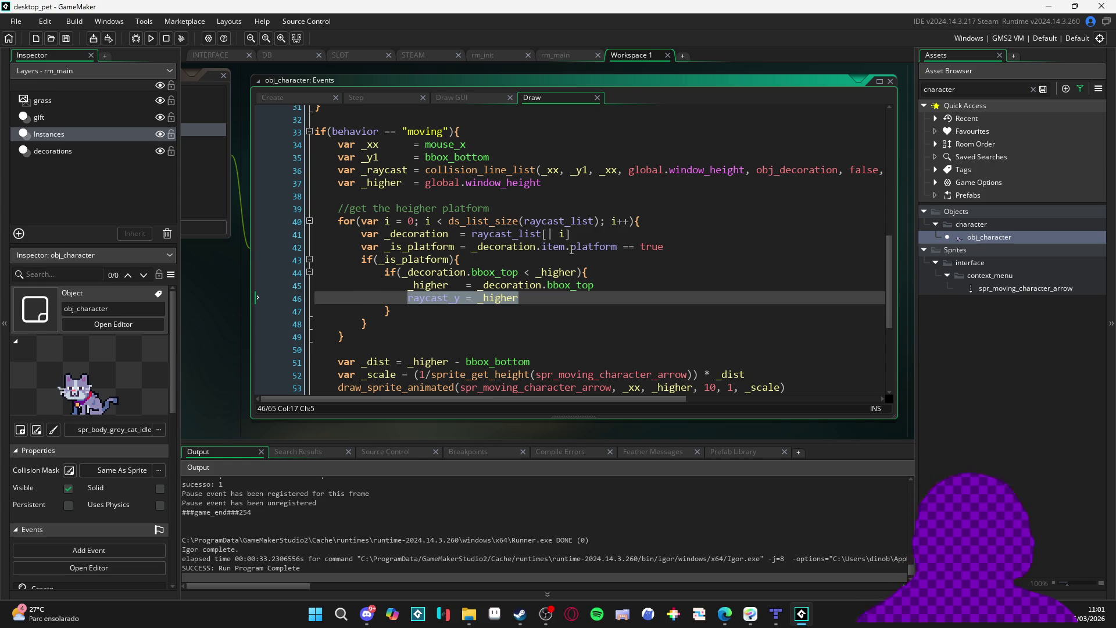
Paste raycast_y = _higher onto line 38 under var _higher and run the game
click(356, 196)
key(ctrl+v)
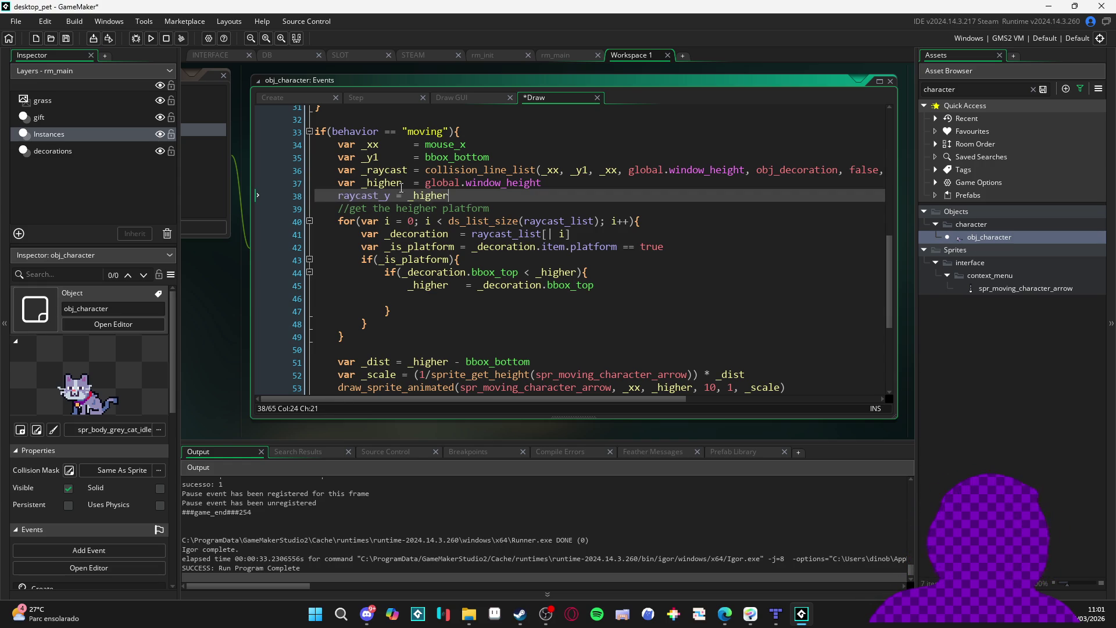
double_click(385, 183)
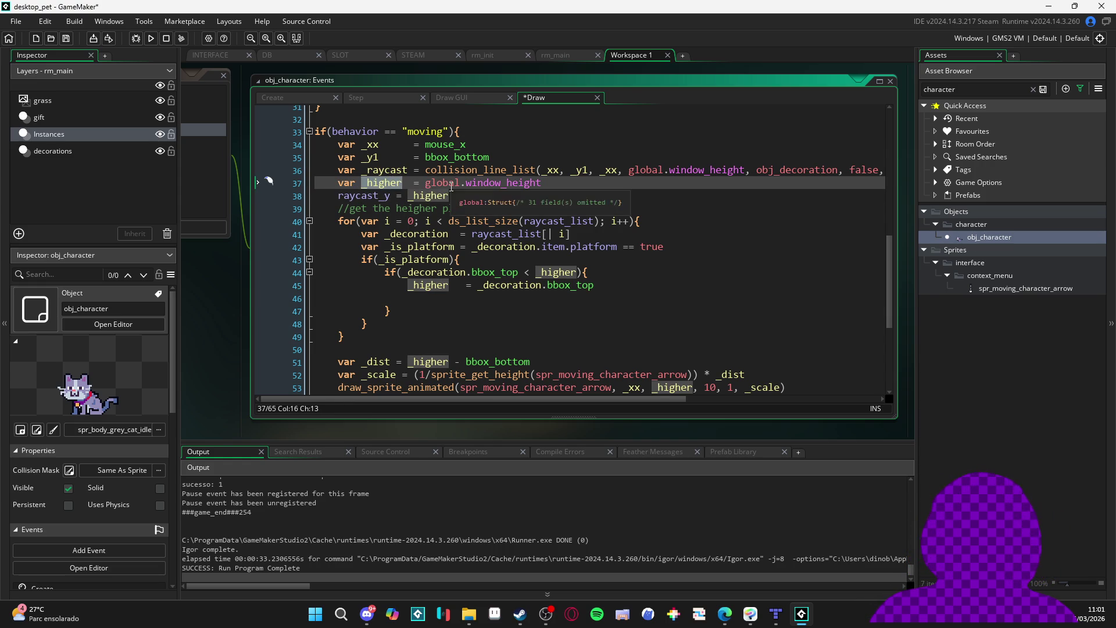
click(394, 297)
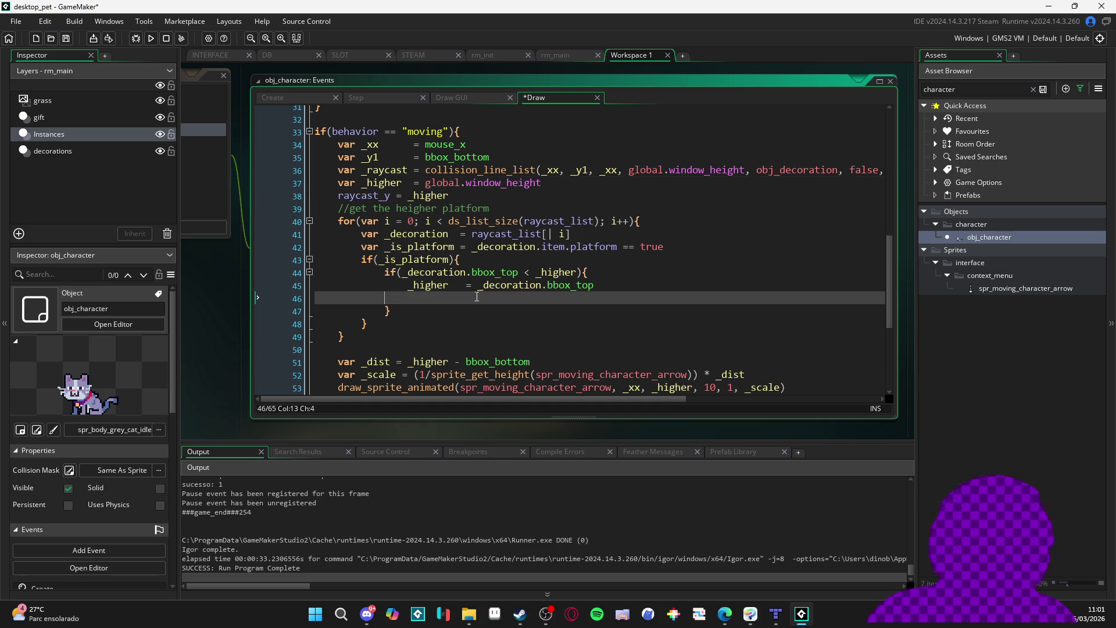
key(F5)
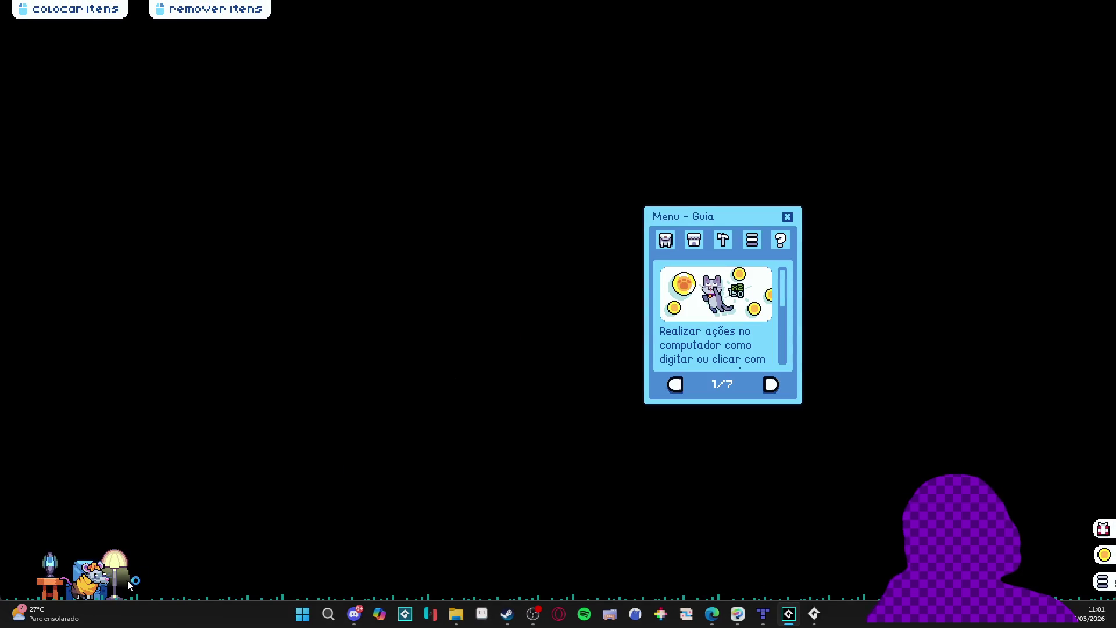
Carry the pet left of the chair, then onto the floor, and close the running game
mouse_move(91, 583)
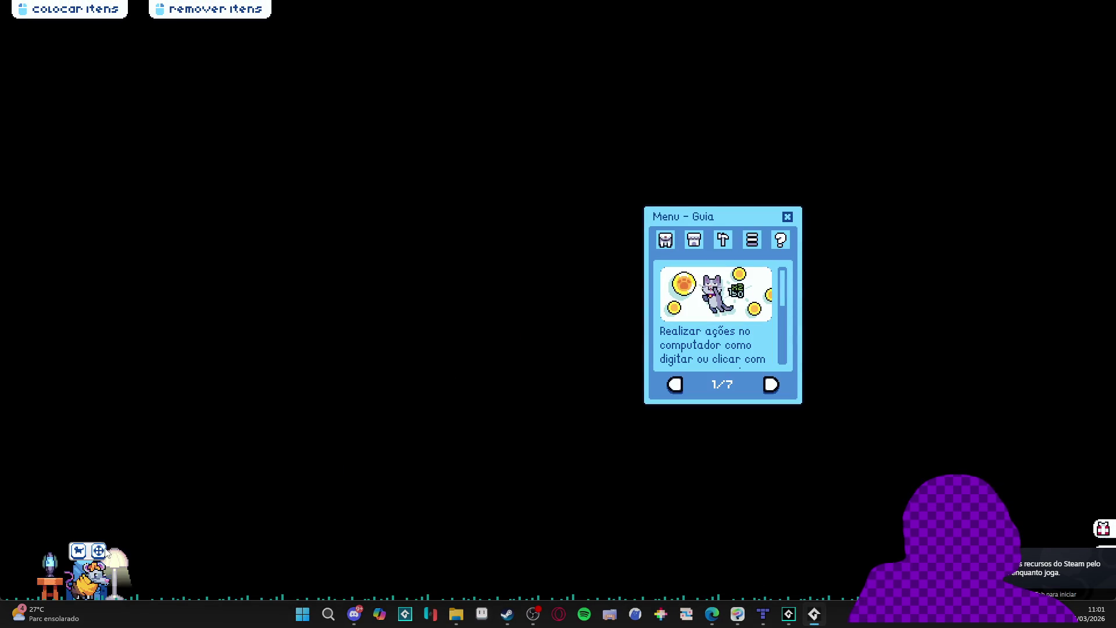
mouse_move(96, 554)
mouse_down()
mouse_move(87, 459)
mouse_move(57, 453)
mouse_move(86, 454)
mouse_move(88, 467)
mouse_up()
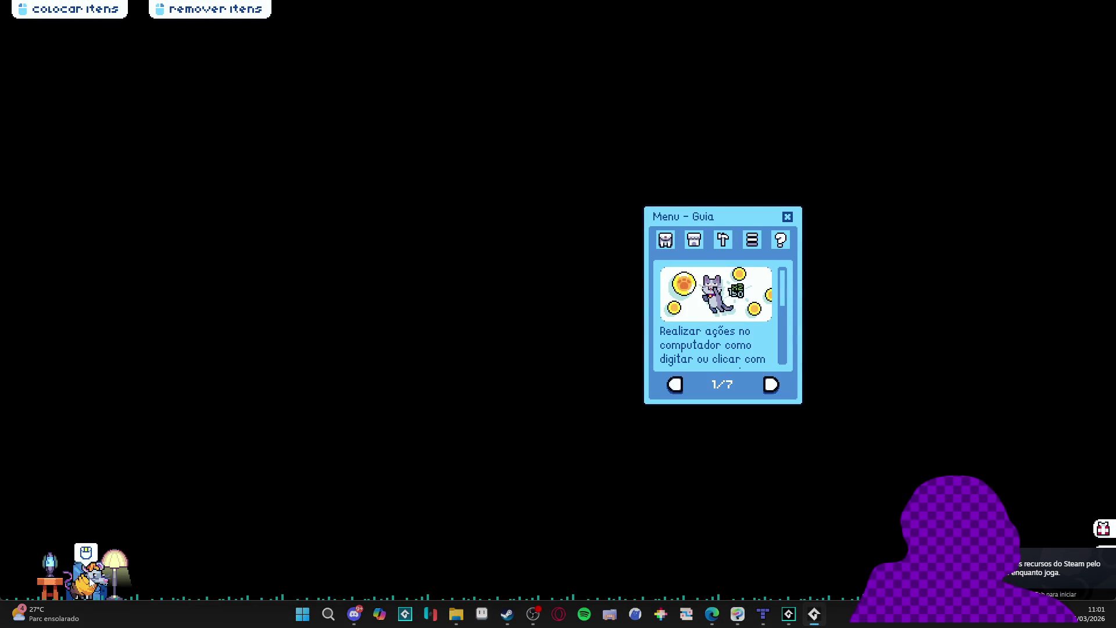
mouse_move(87, 546)
mouse_down()
mouse_move(75, 462)
mouse_move(57, 489)
mouse_up()
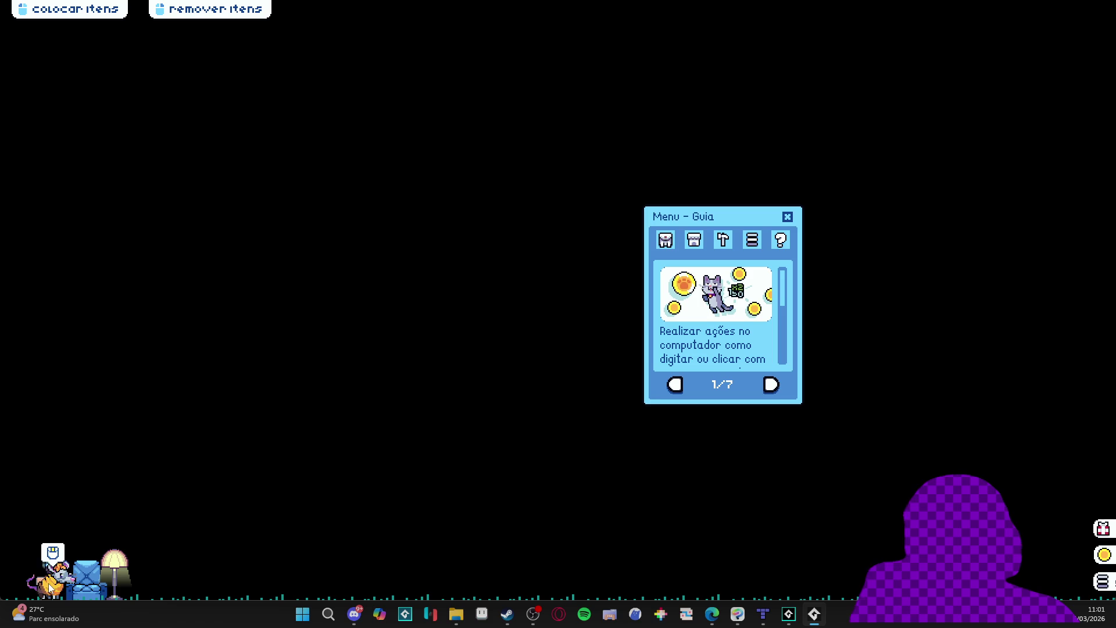
mouse_move(103, 531)
mouse_down()
mouse_move(251, 472)
mouse_move(407, 459)
mouse_up()
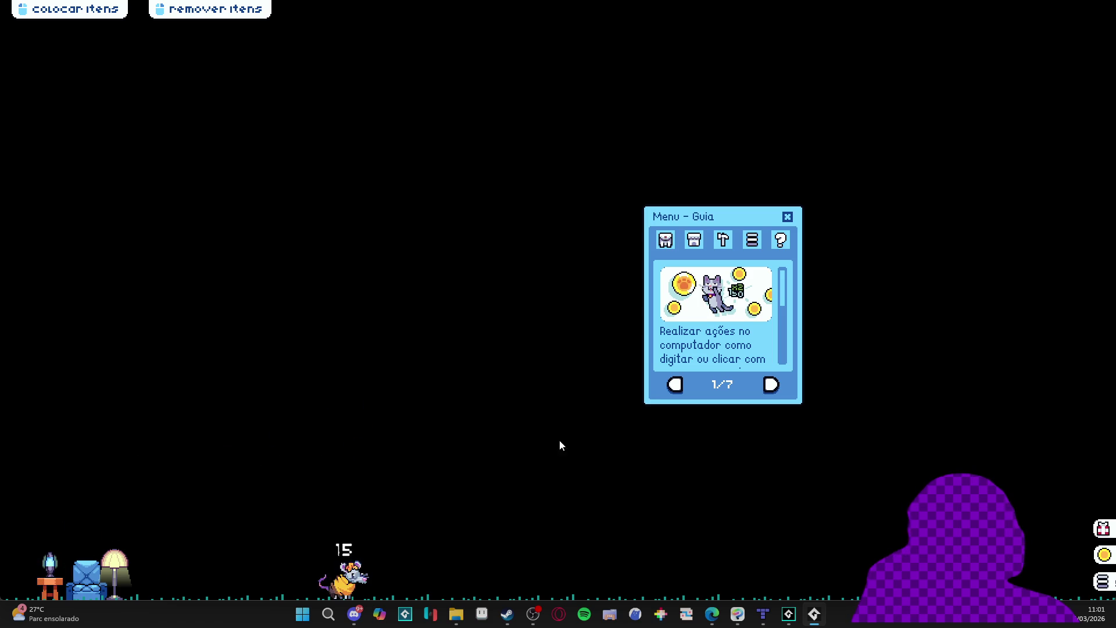
right_click(821, 615)
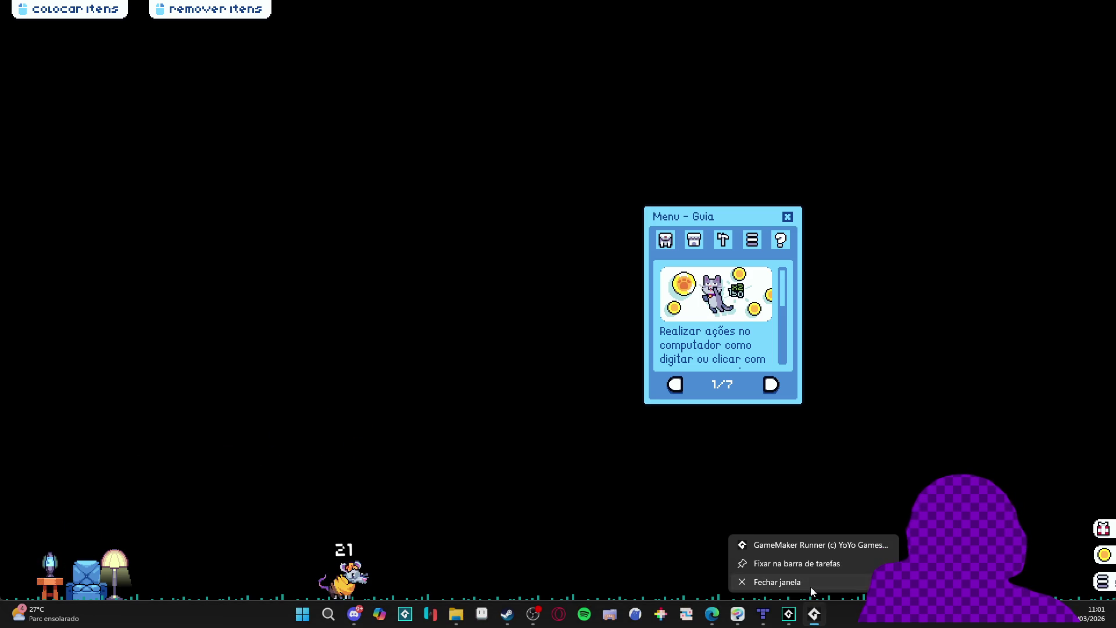
click(810, 587)
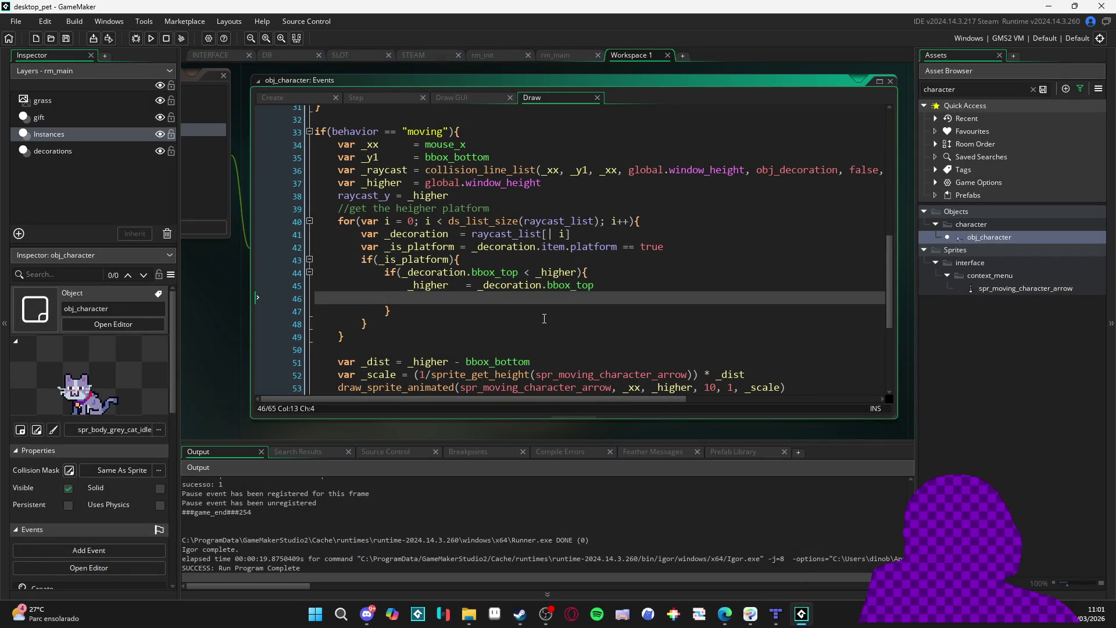
Move raycast_y = _higher from line 38 back to line 46 inside the platform check
scroll(530, 316, down, 2)
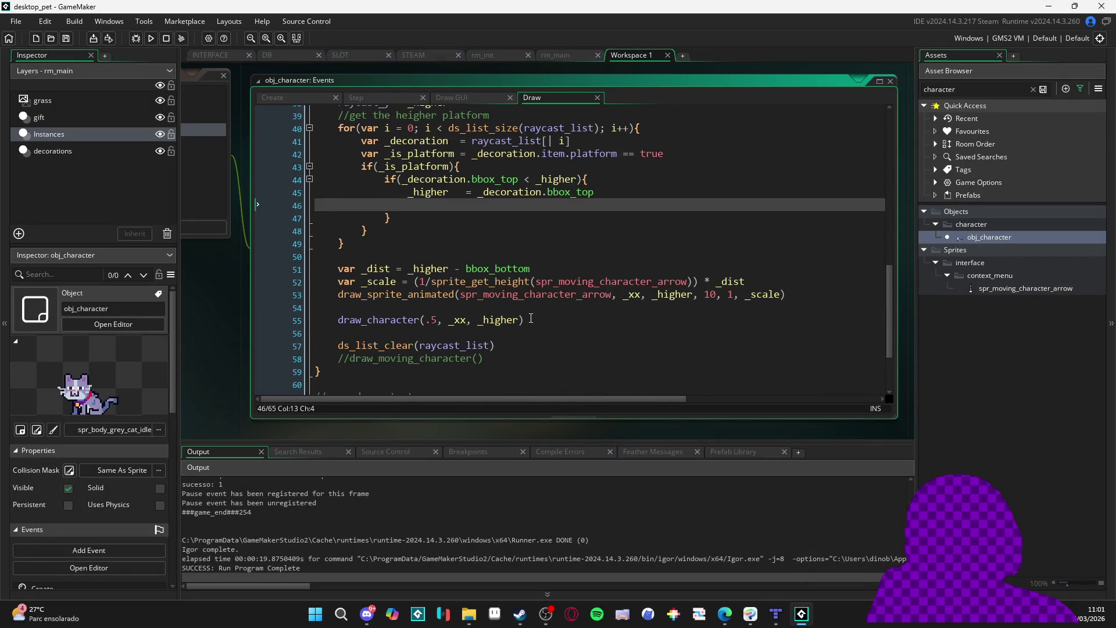
scroll(531, 317, up, 2)
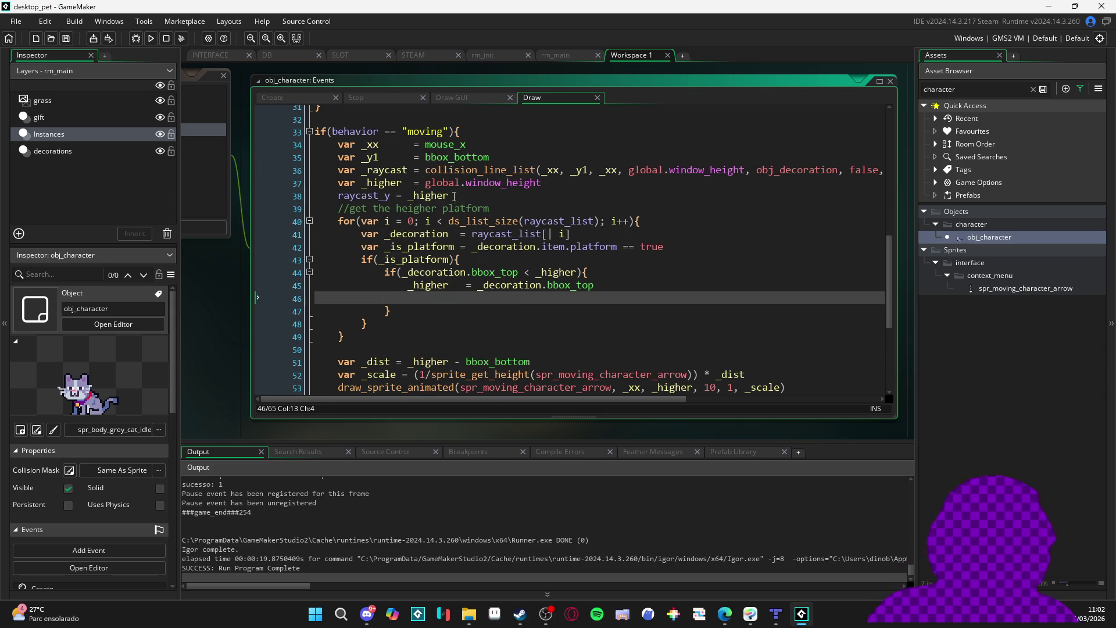
drag(449, 196, 360, 199)
key(ctrl+x)
click(407, 297)
key(ctrl+v)
Review the event list and every raycast_y use around lines 42–48 of the Draw code
drag(197, 323, 385, 371)
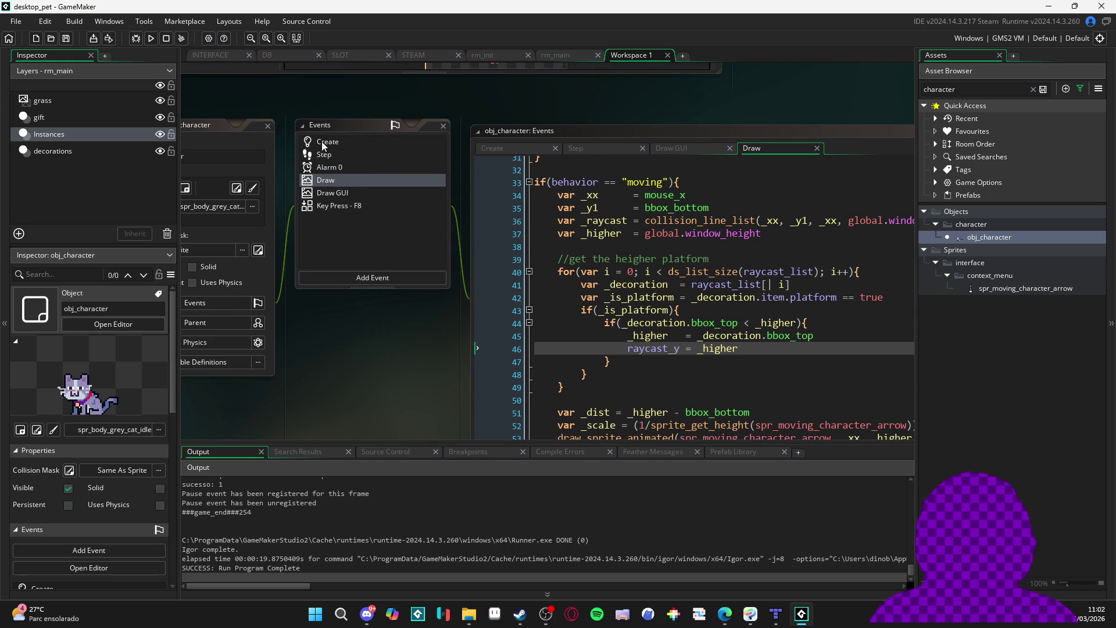
scroll(735, 286, down, 3)
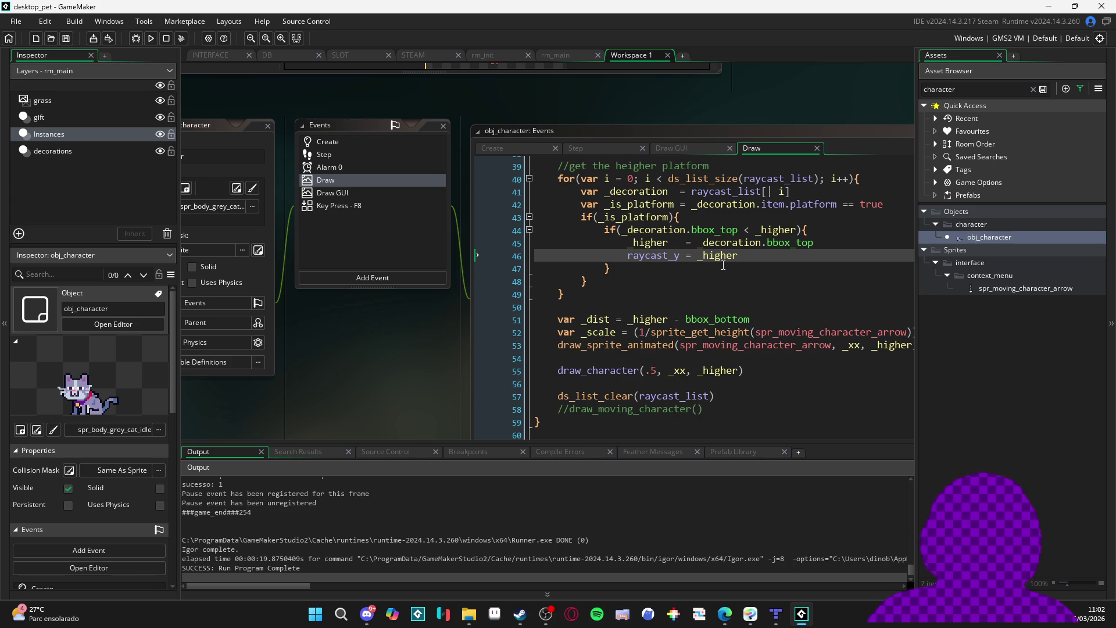
scroll(723, 264, up, 3)
scroll(723, 264, down, 3)
scroll(723, 264, up, 3)
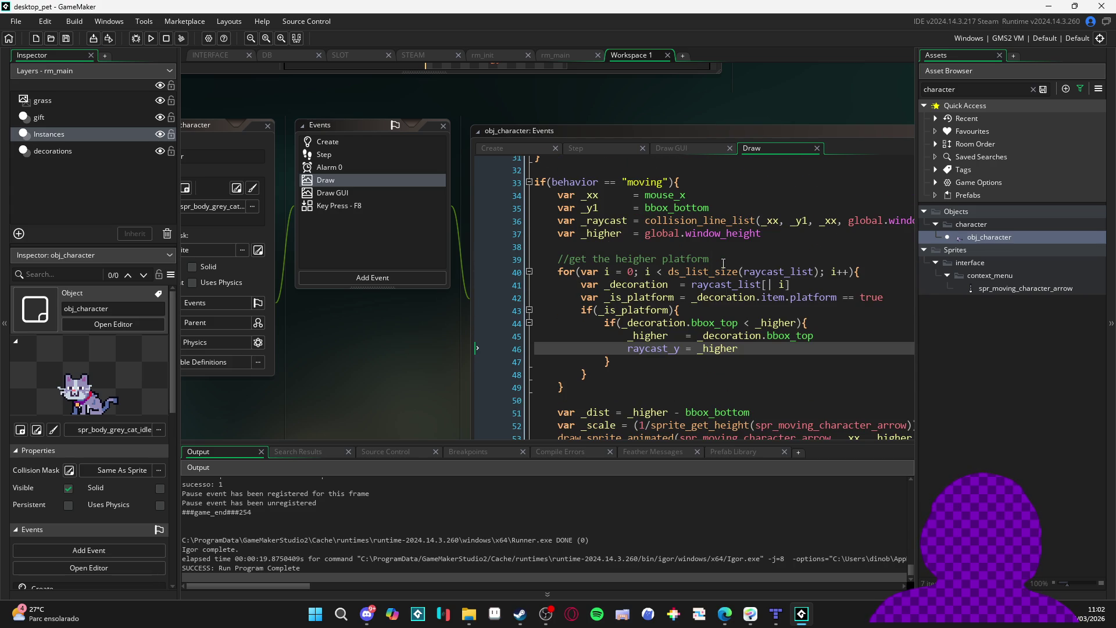
click(813, 135)
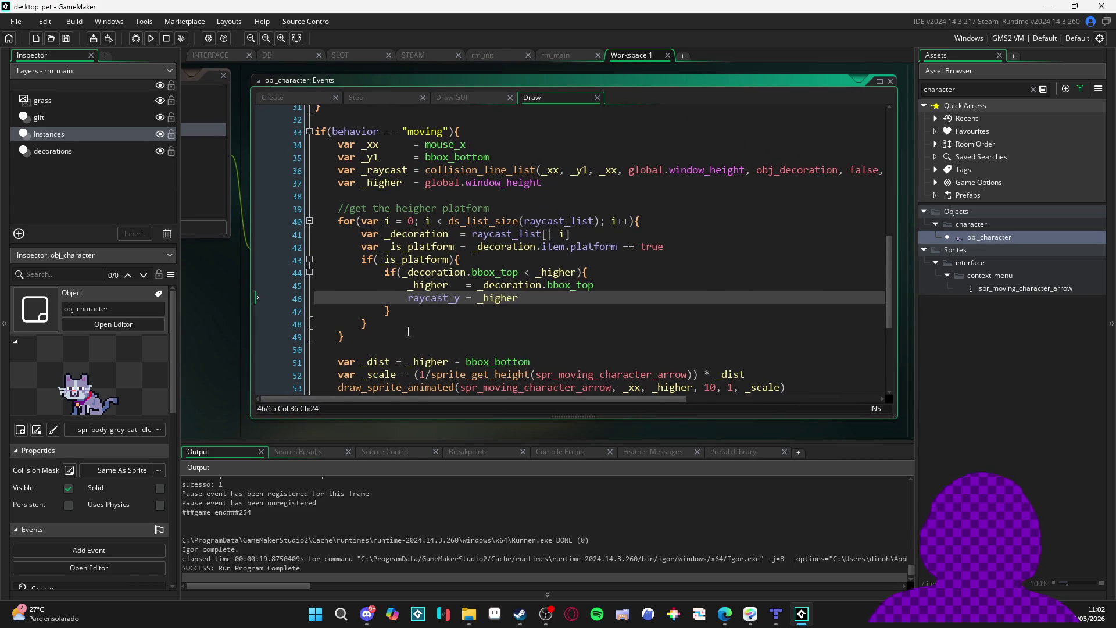
click(356, 322)
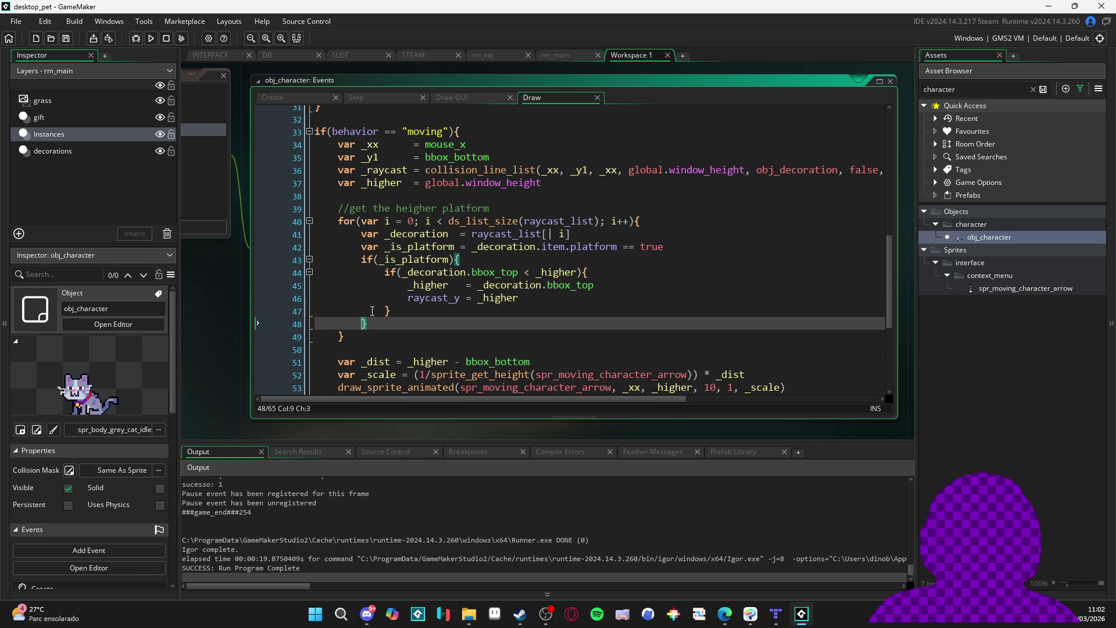
click(375, 310)
double_click(433, 297)
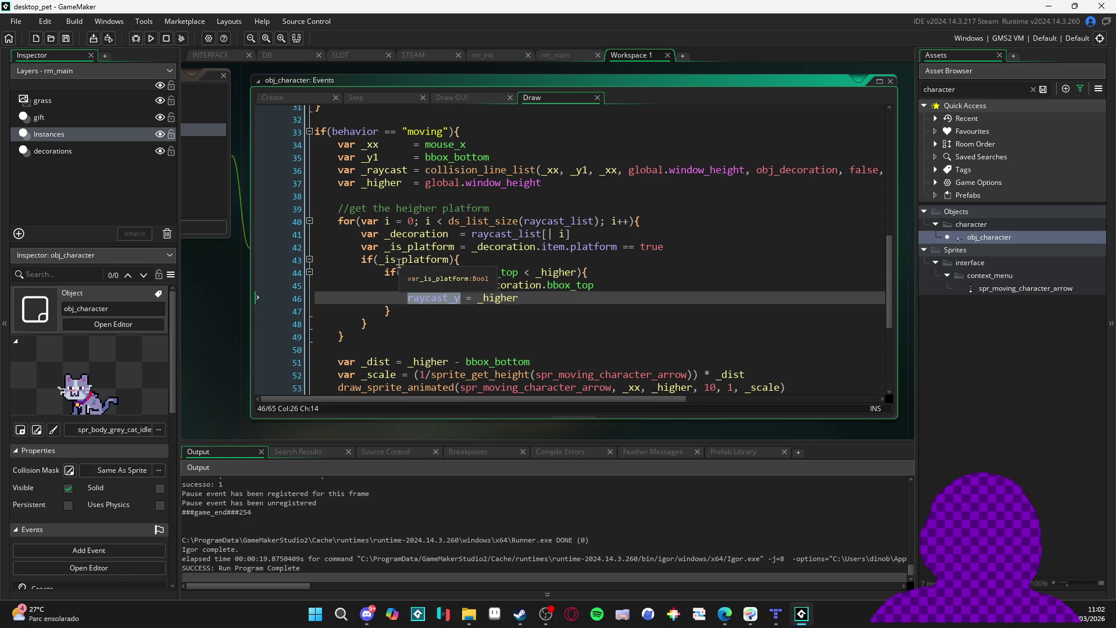
click(357, 242)
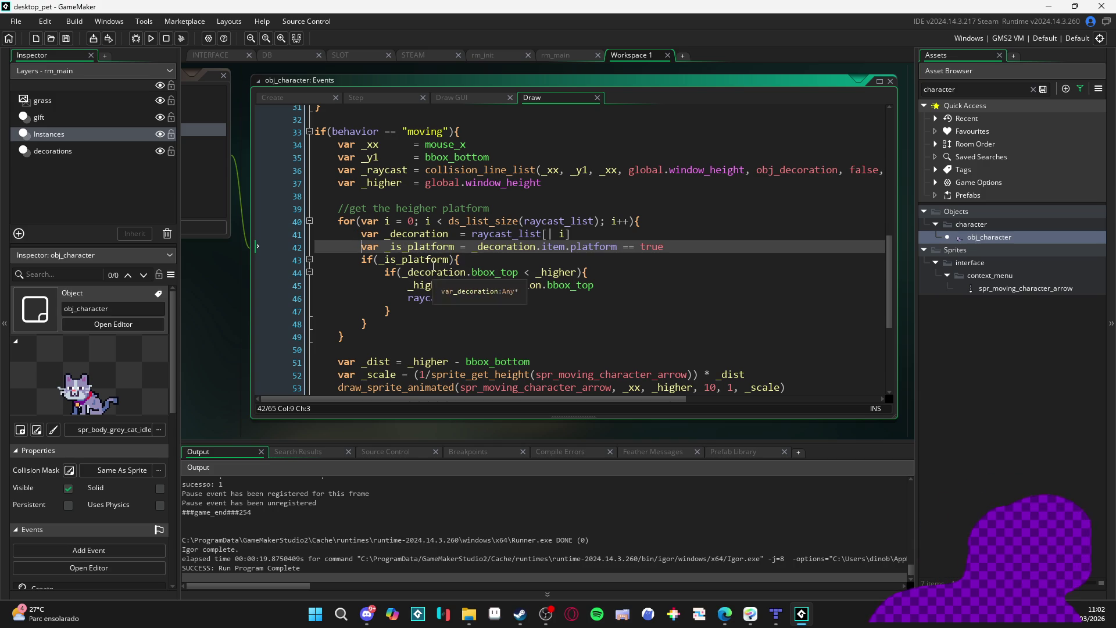
Add line 40 raycast_y = global.window_height, copying the value from line 37
click(570, 206)
key(Return)
text(raycast_y =)
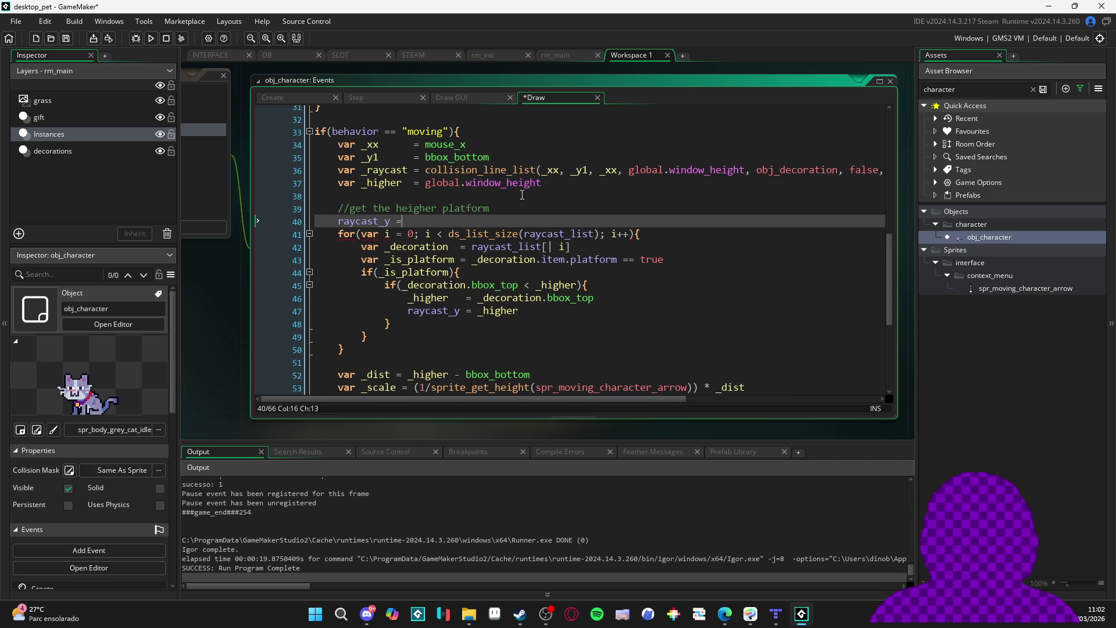
drag(547, 187, 425, 182)
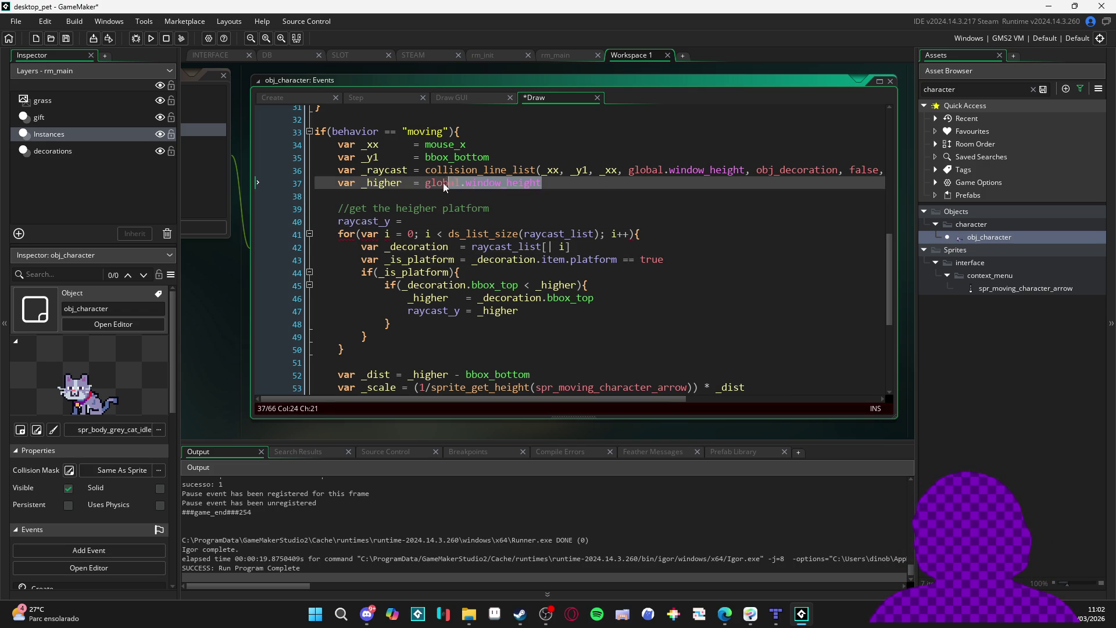
key(ctrl+c)
click(434, 225)
key(ctrl+v)
Save the Draw event and build the game with F5
click(402, 223)
key(F5)
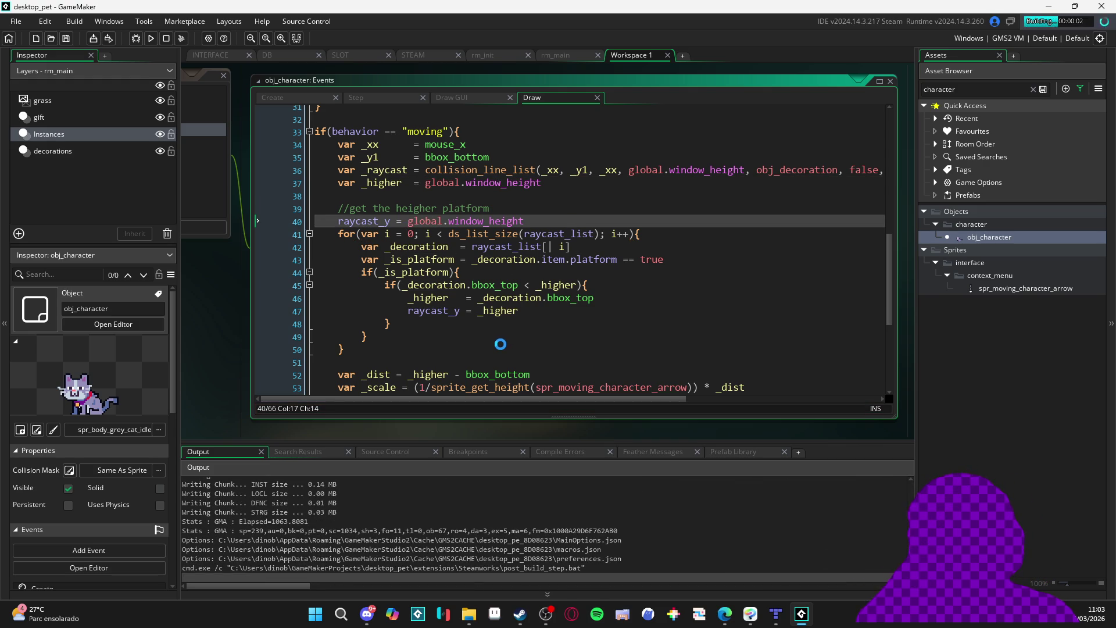
scroll(496, 346, down, 1)
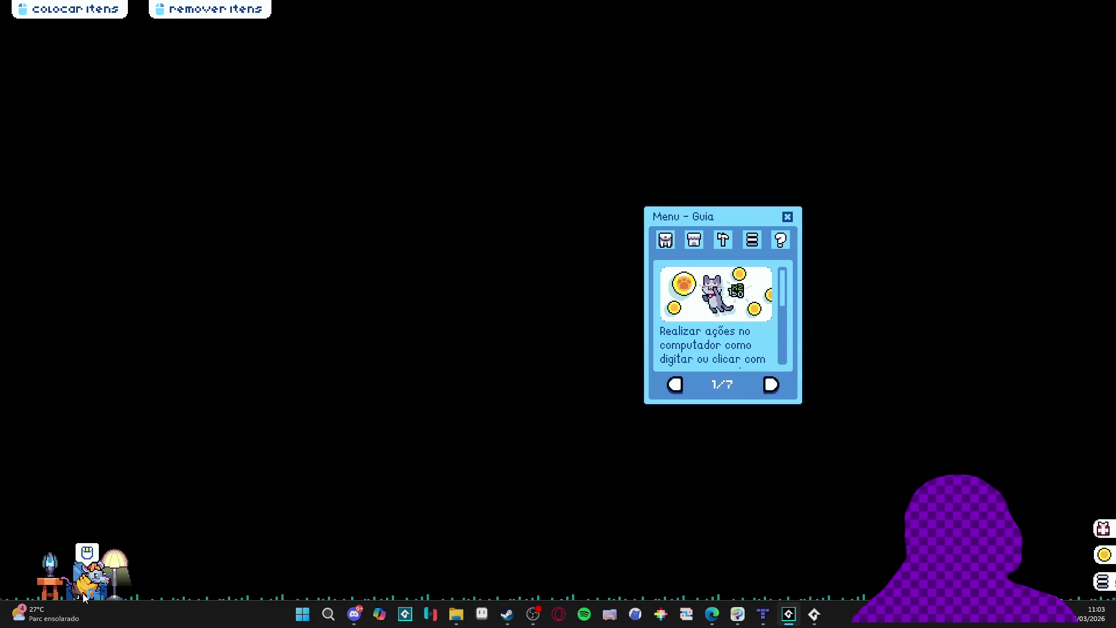
Test the pet on the left table and the armchair, then close the game window
mouse_move(87, 573)
mouse_down()
mouse_move(99, 511)
mouse_move(75, 448)
mouse_move(85, 465)
mouse_up()
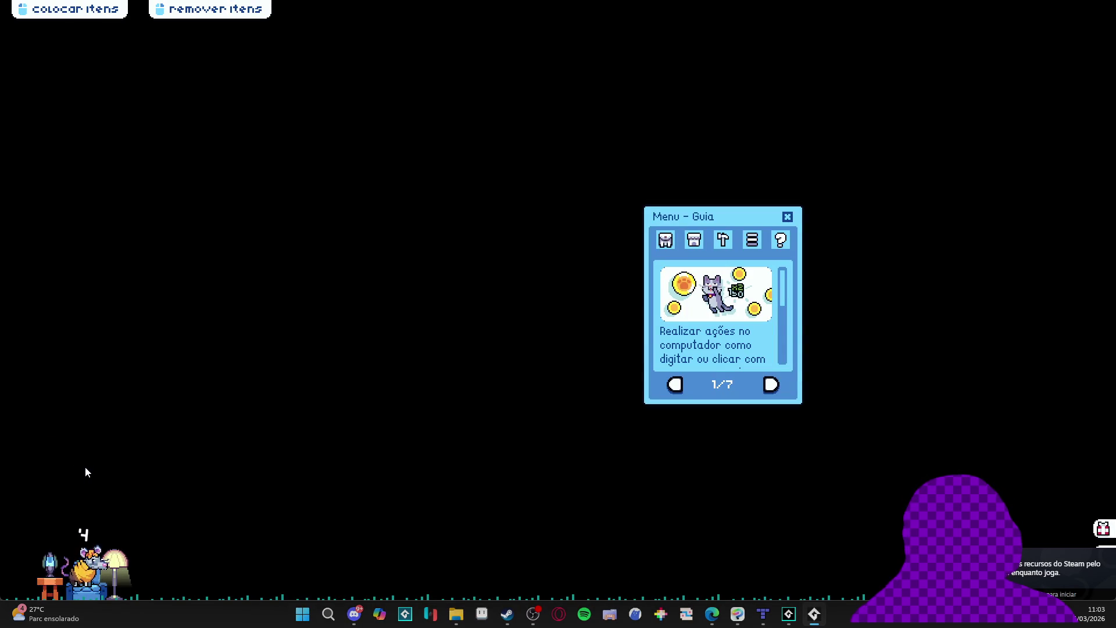
mouse_move(79, 572)
mouse_down()
mouse_move(58, 459)
mouse_move(51, 477)
mouse_up()
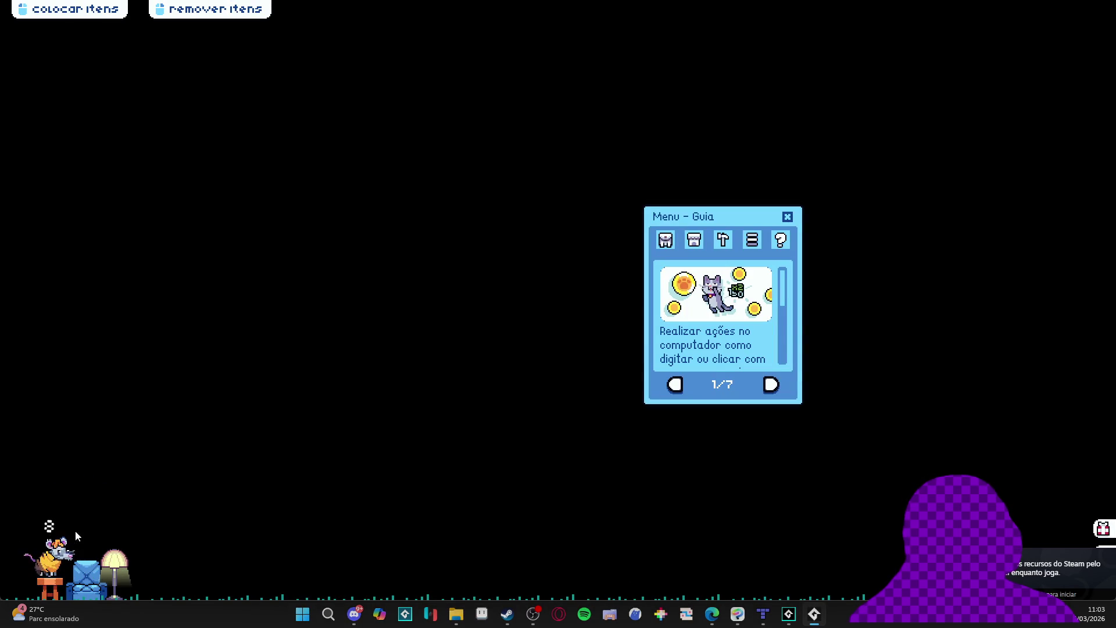
mouse_move(53, 573)
mouse_down()
mouse_move(99, 465)
mouse_move(94, 570)
mouse_move(99, 511)
mouse_move(347, 441)
mouse_up()
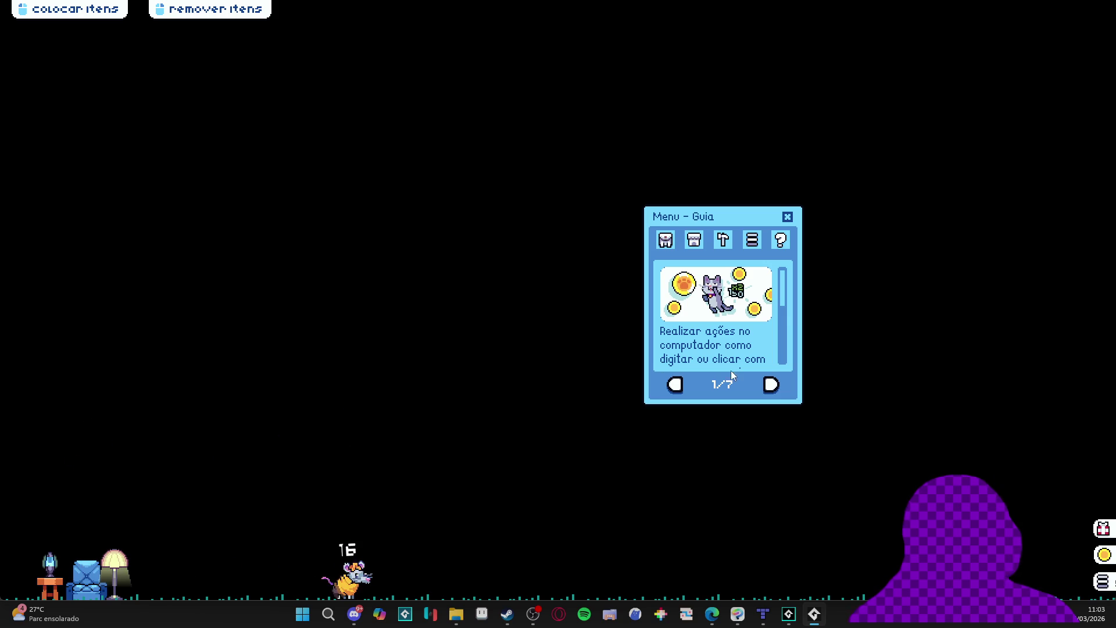
right_click(823, 622)
click(822, 583)
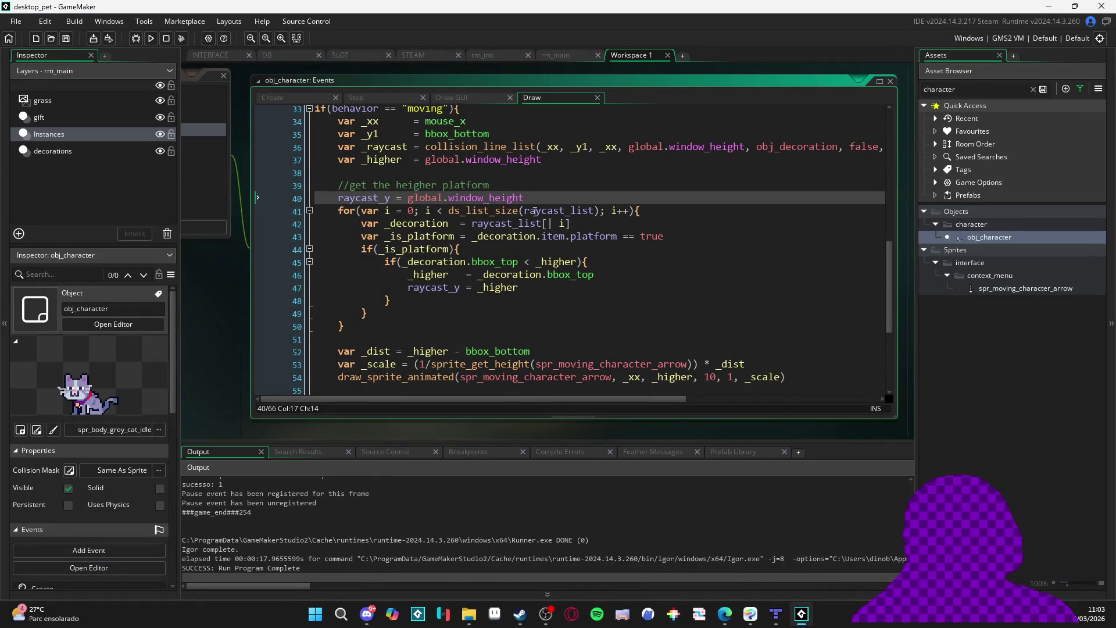
Replace global.window_height with _higher in raycast_y's starting value
click(385, 147)
click(384, 159)
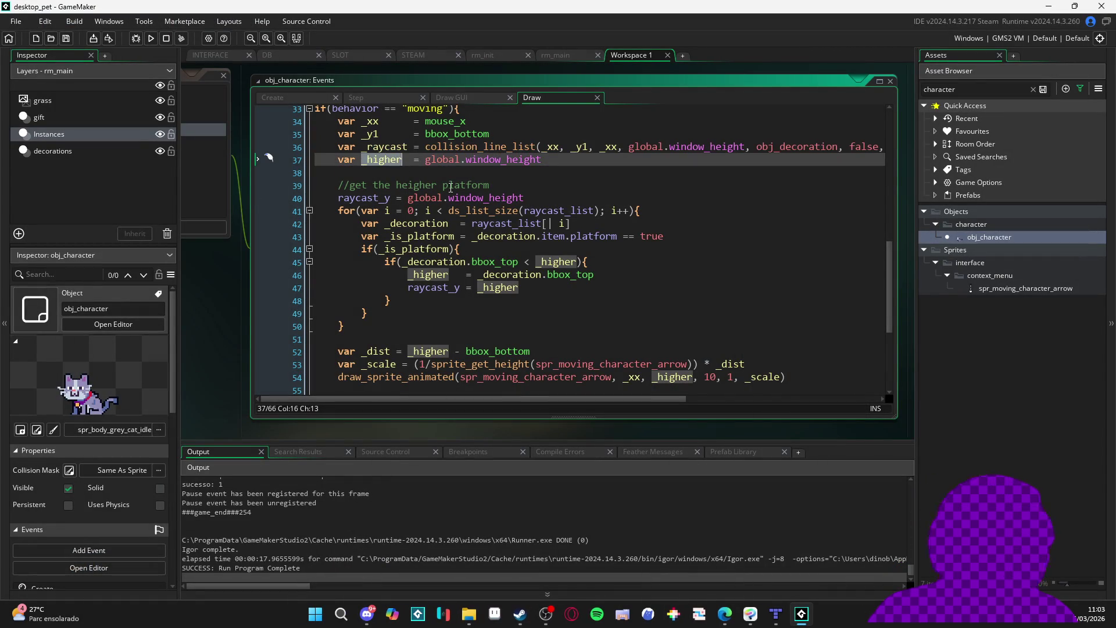
drag(524, 197, 408, 199)
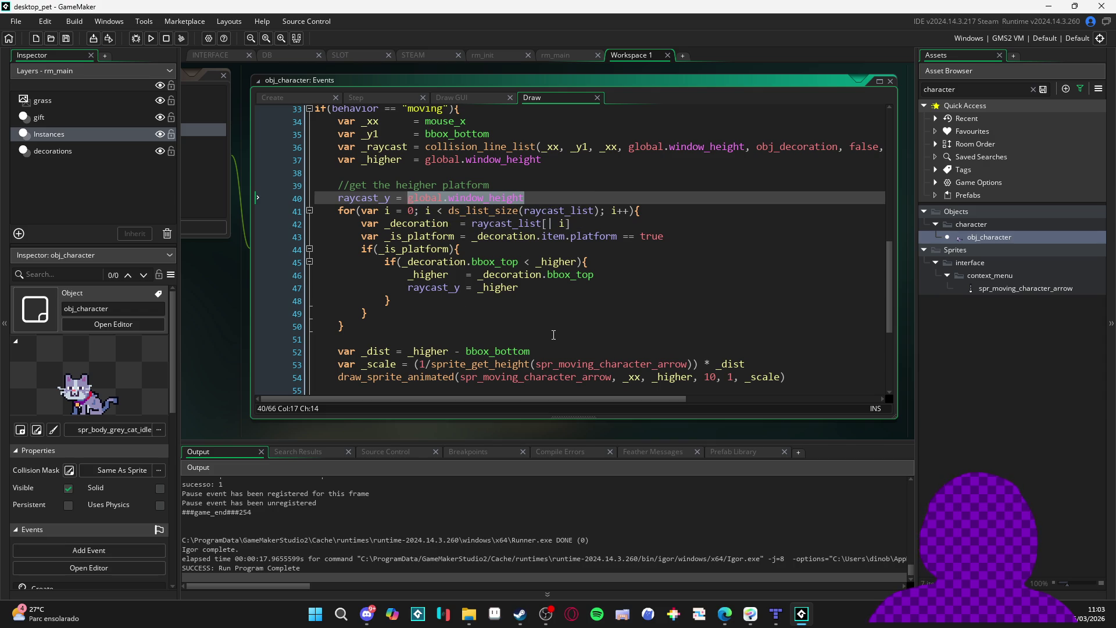
click(455, 185)
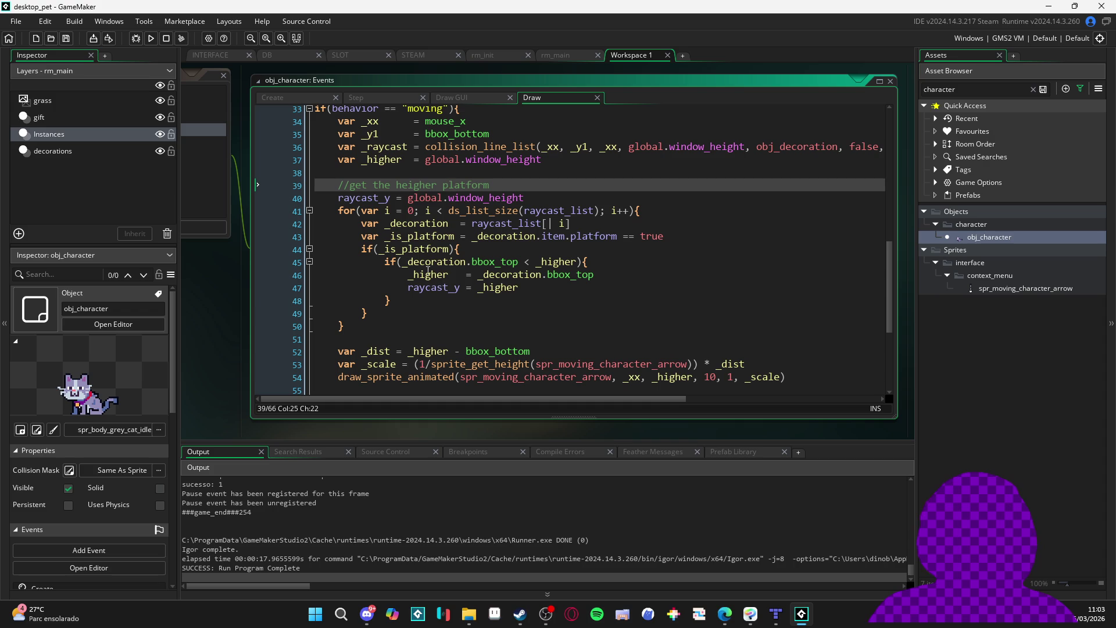
double_click(380, 160)
drag(525, 198, 409, 198)
key(ctrl+v)
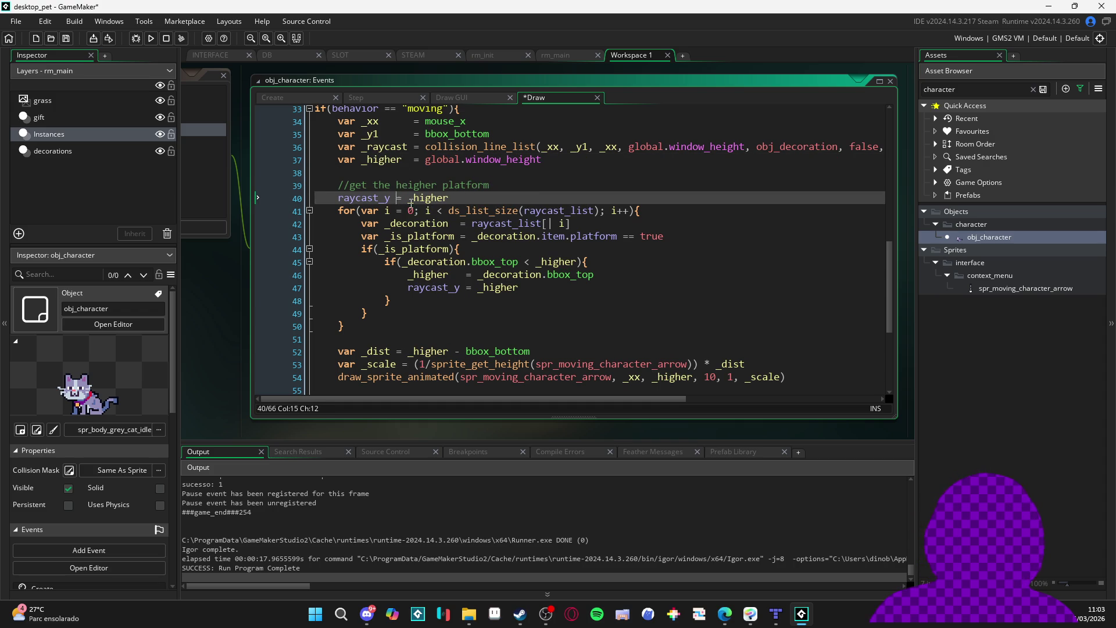
Move raycast_y = _higher up to line 38, add a blank line, save, and rebuild with F5
mouse_move(448, 198)
mouse_down()
mouse_move(334, 198)
mouse_move(338, 173)
mouse_up()
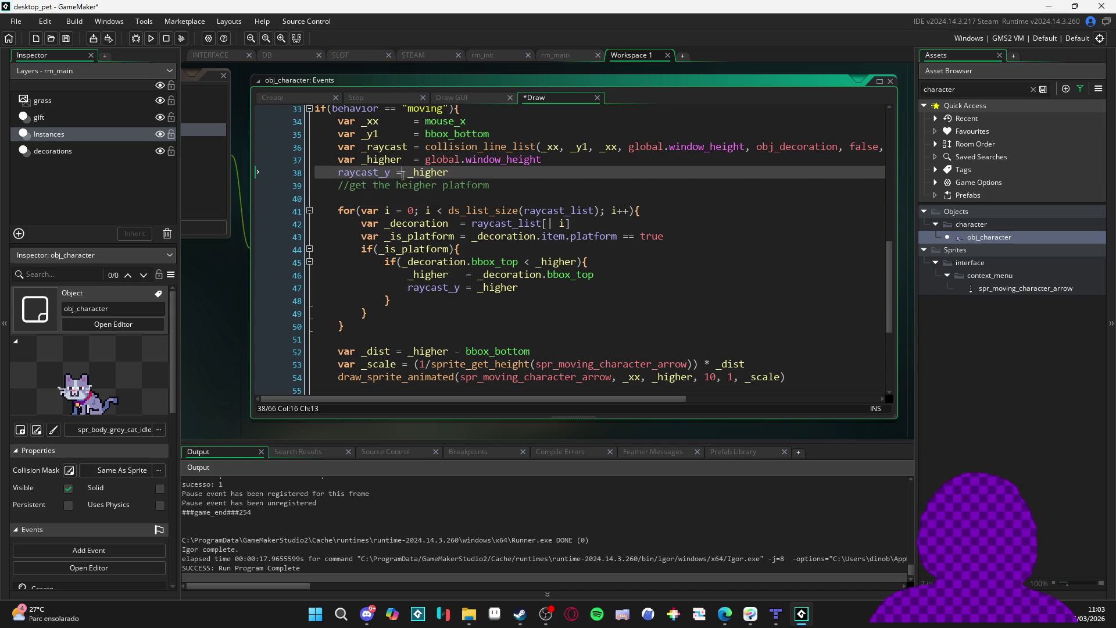
key(Down)
key(Down)
key(shift+Home)
key(BackSpace)
key(BackSpace)
key(Home)
key(Return)
key(ctrl+s)
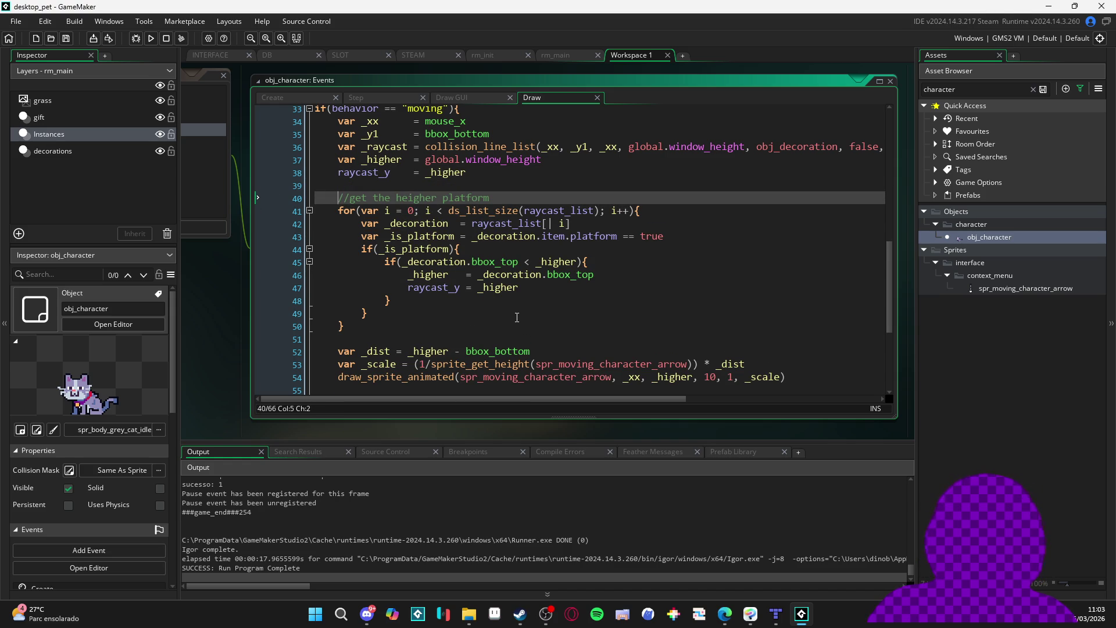
key(F5)
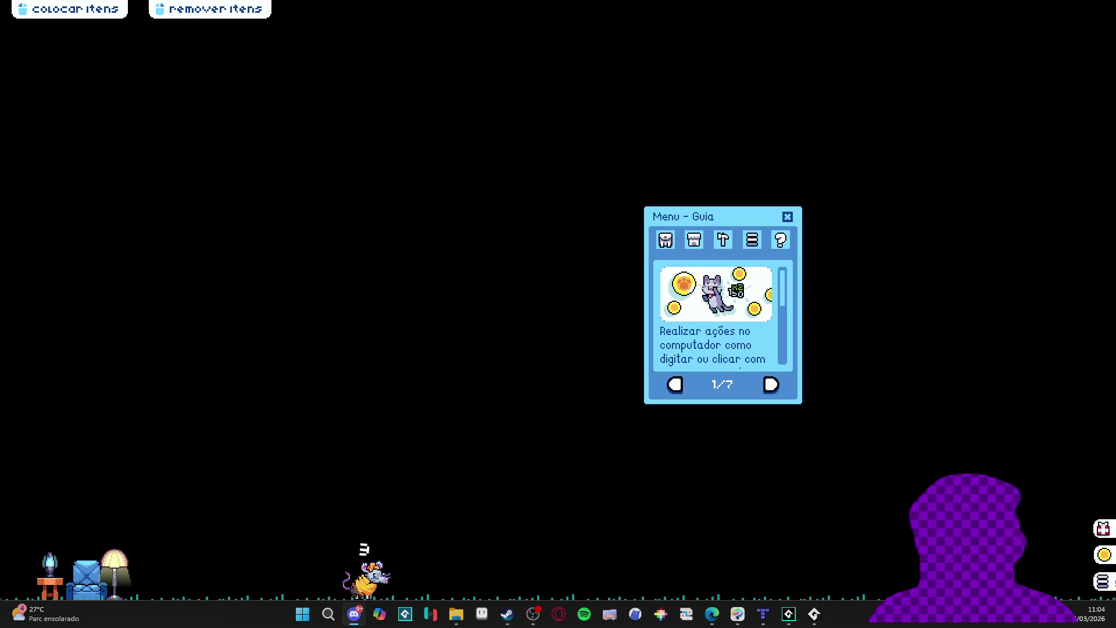
Switch the pet menu to Inventário, place the pet on the table, and close the game
click(665, 243)
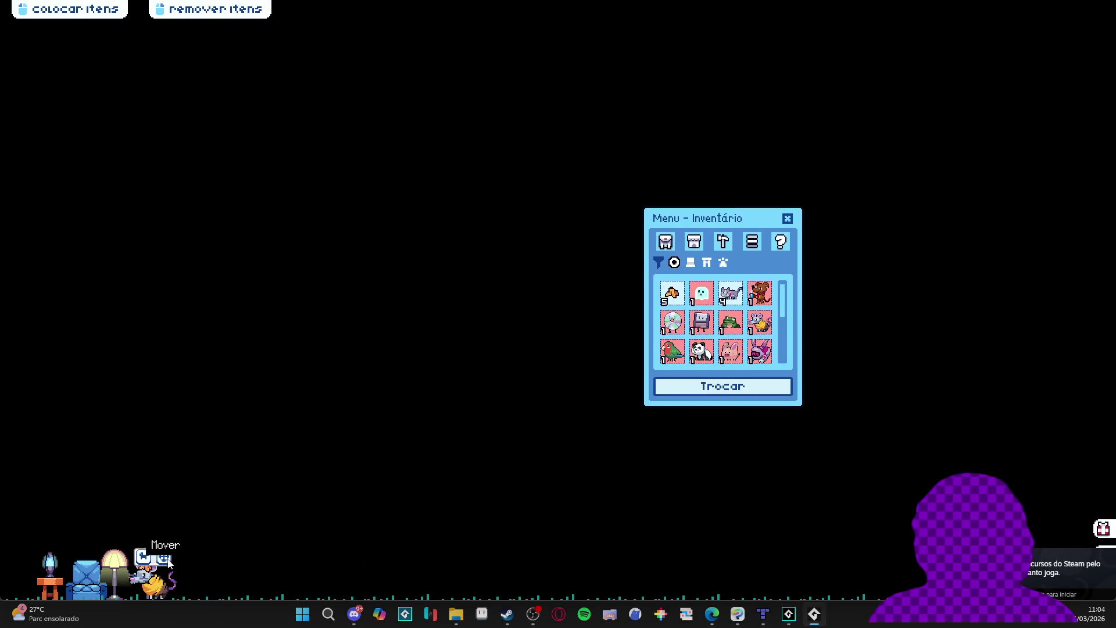
mouse_move(82, 572)
mouse_down()
mouse_move(47, 483)
mouse_move(51, 544)
mouse_move(316, 447)
mouse_up()
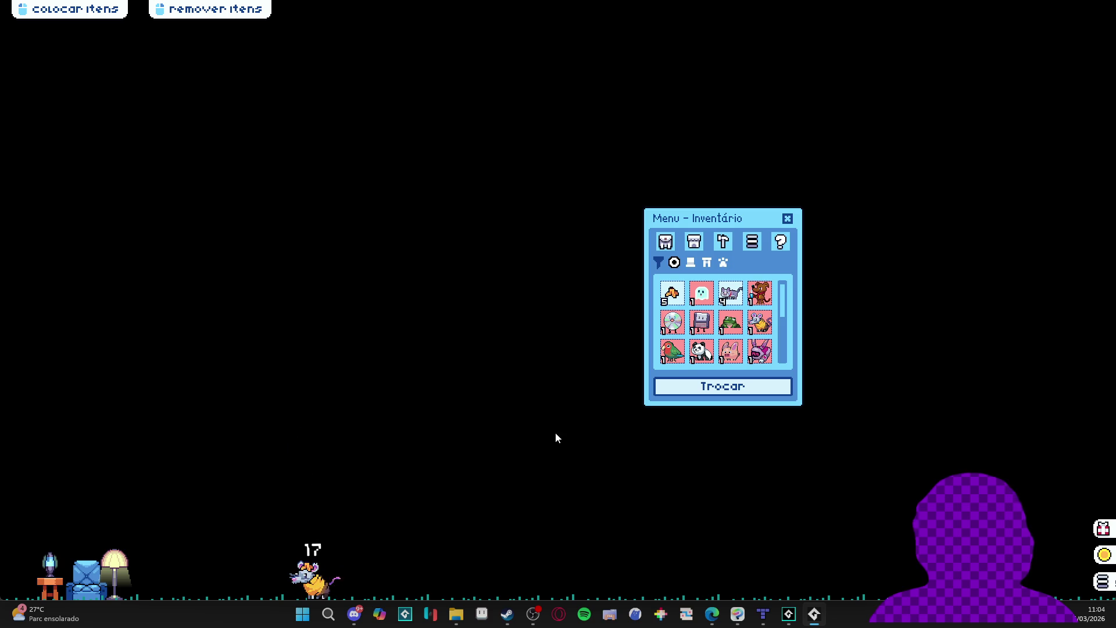
right_click(814, 614)
click(811, 582)
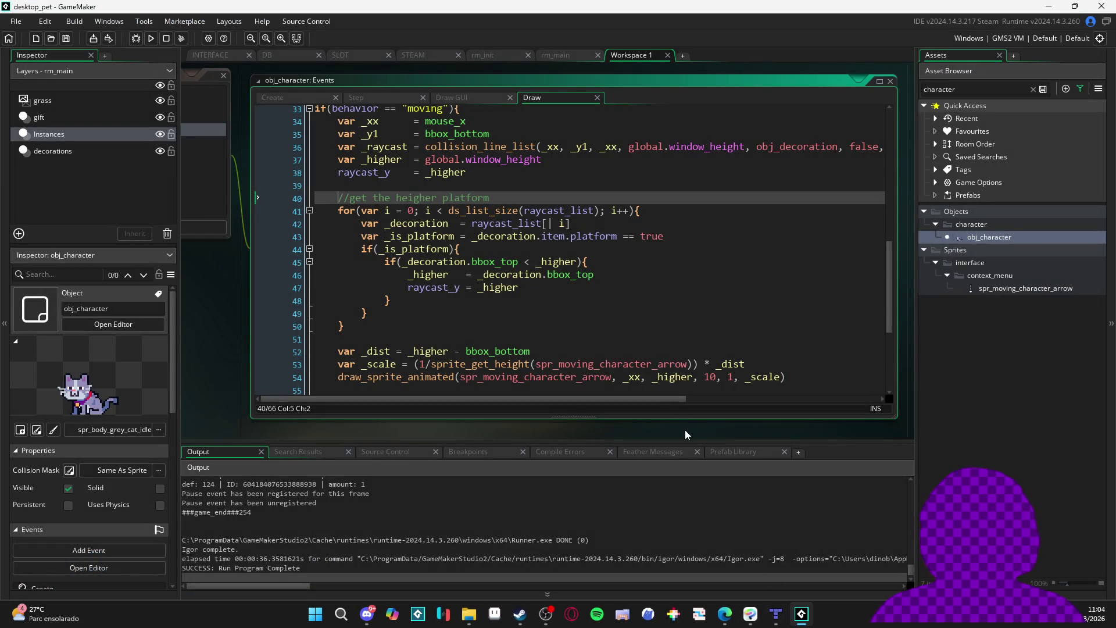
Review the raycast_y update and the end of the raycast loop in the Draw code
click(392, 300)
click(337, 326)
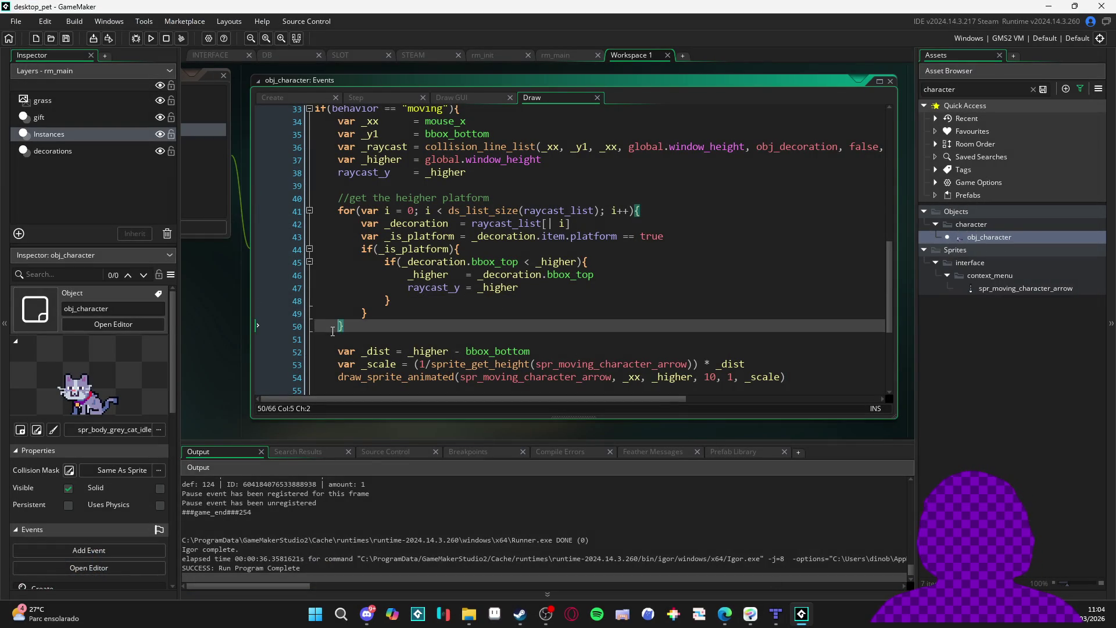
scroll(348, 343, up, 2)
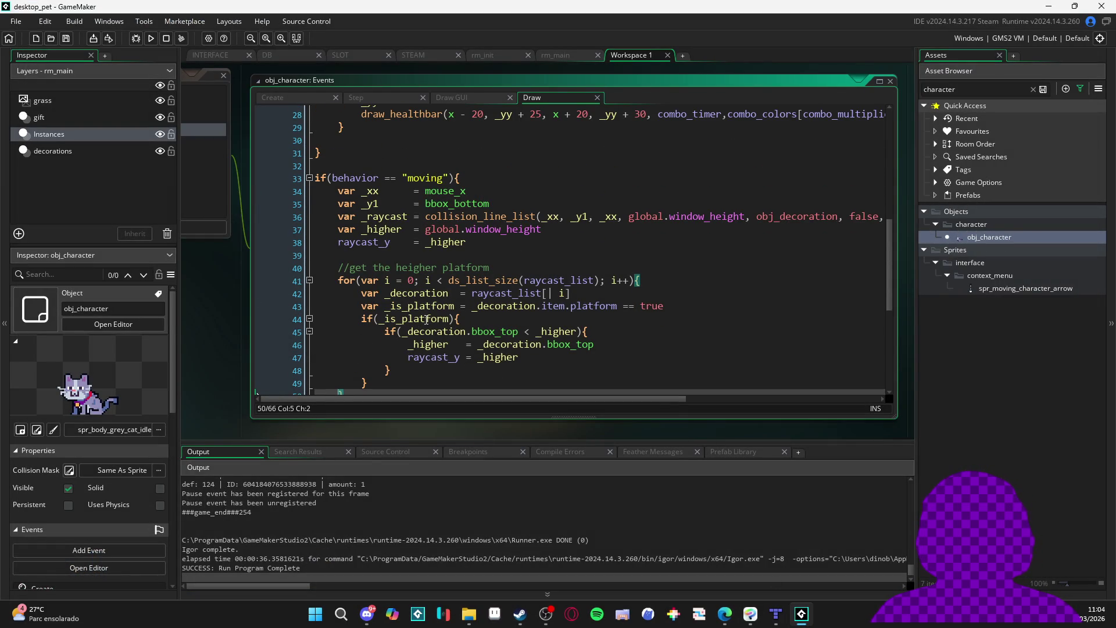
scroll(426, 319, up, 1)
scroll(421, 317, down, 3)
scroll(415, 315, up, 1)
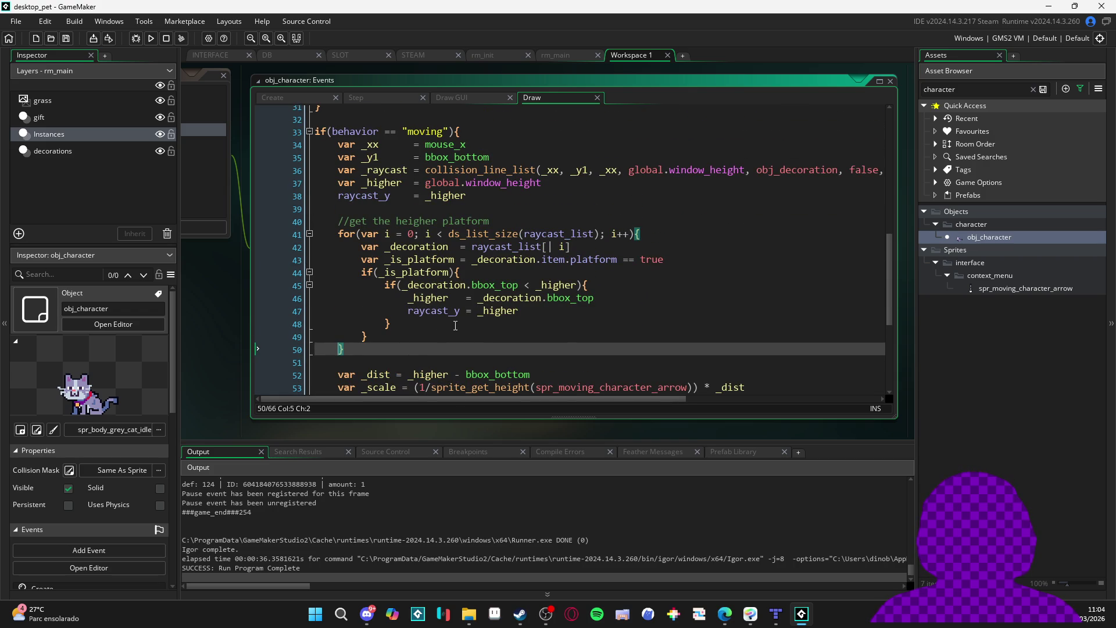
mouse_move(232, 297)
mouse_down()
mouse_move(438, 336)
mouse_move(431, 307)
mouse_up()
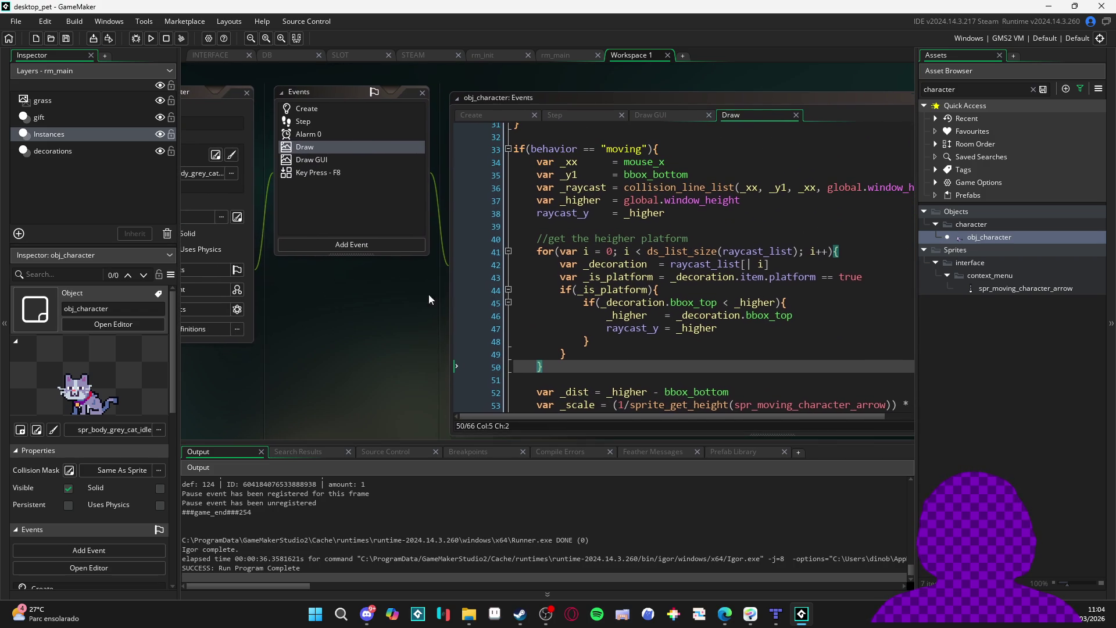
Open obj_character's Step event and inspect its "moving" and "static" cases
click(331, 124)
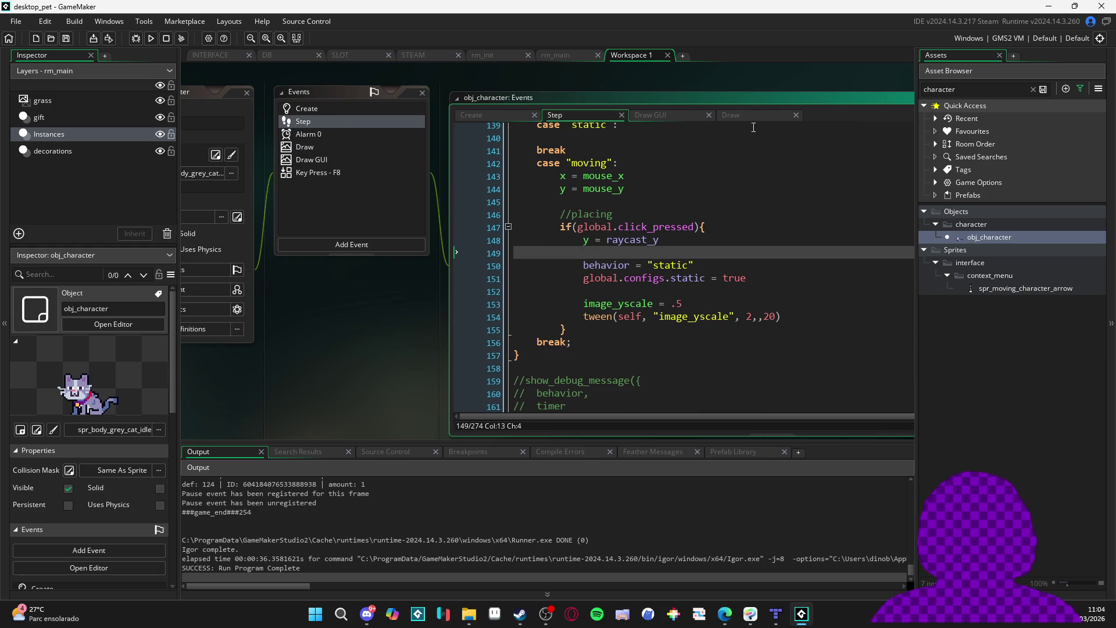
click(728, 100)
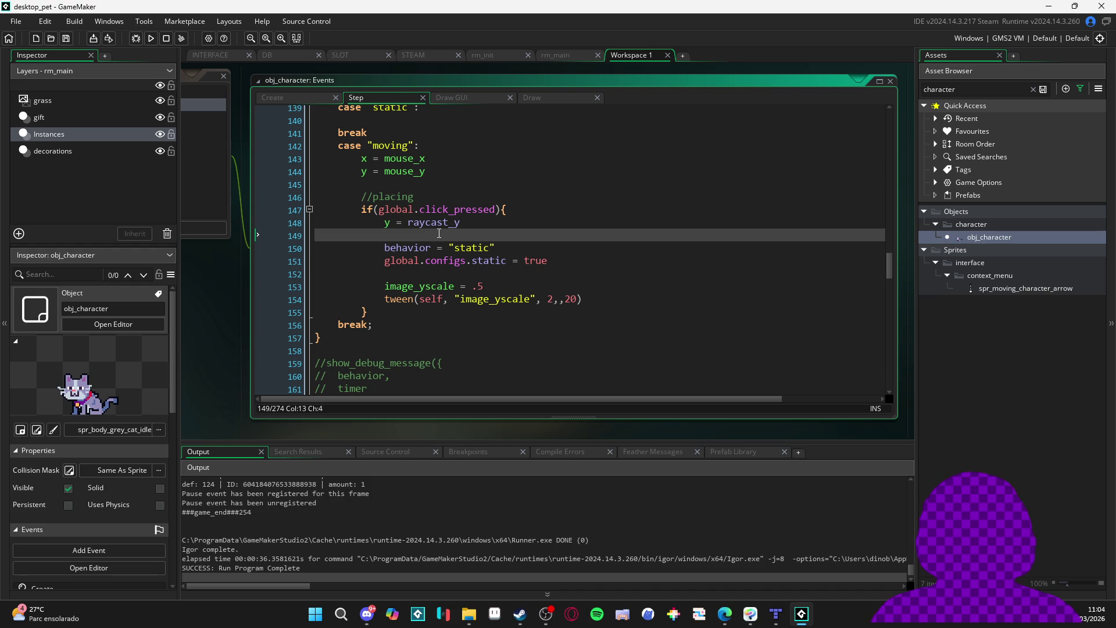
scroll(440, 235, up, 3)
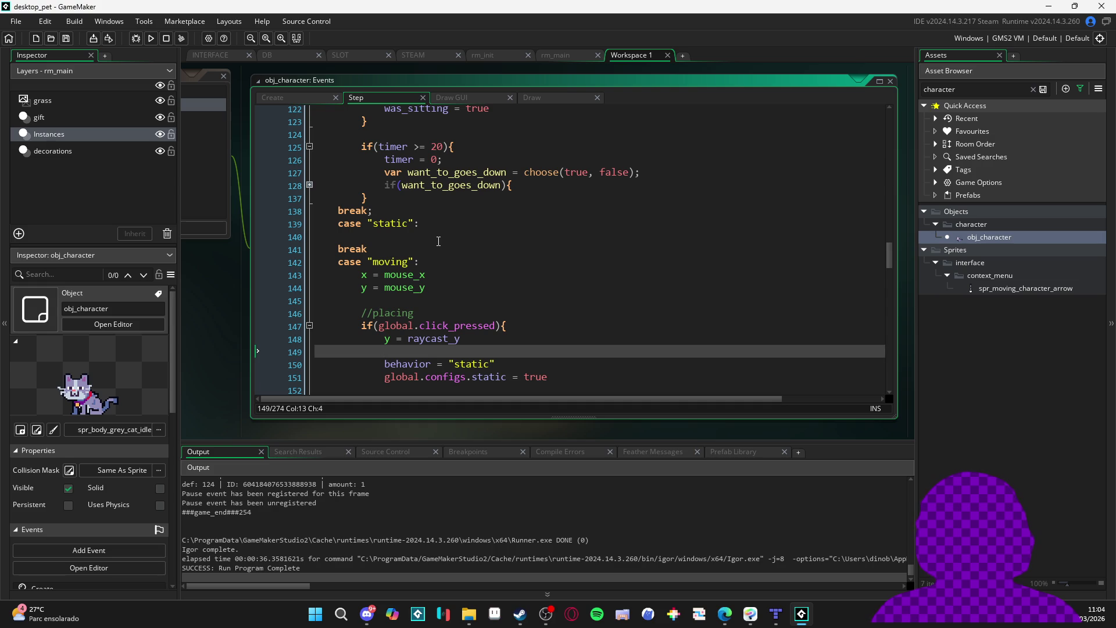
scroll(438, 243, down, 1)
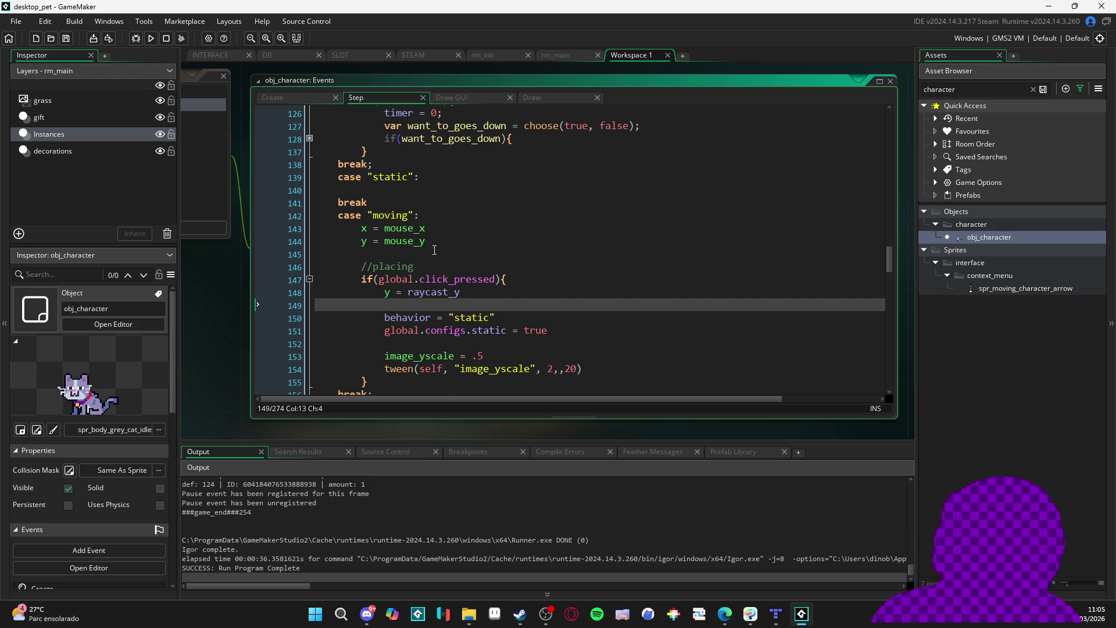
scroll(430, 246, up, 2)
scroll(409, 248, down, 1)
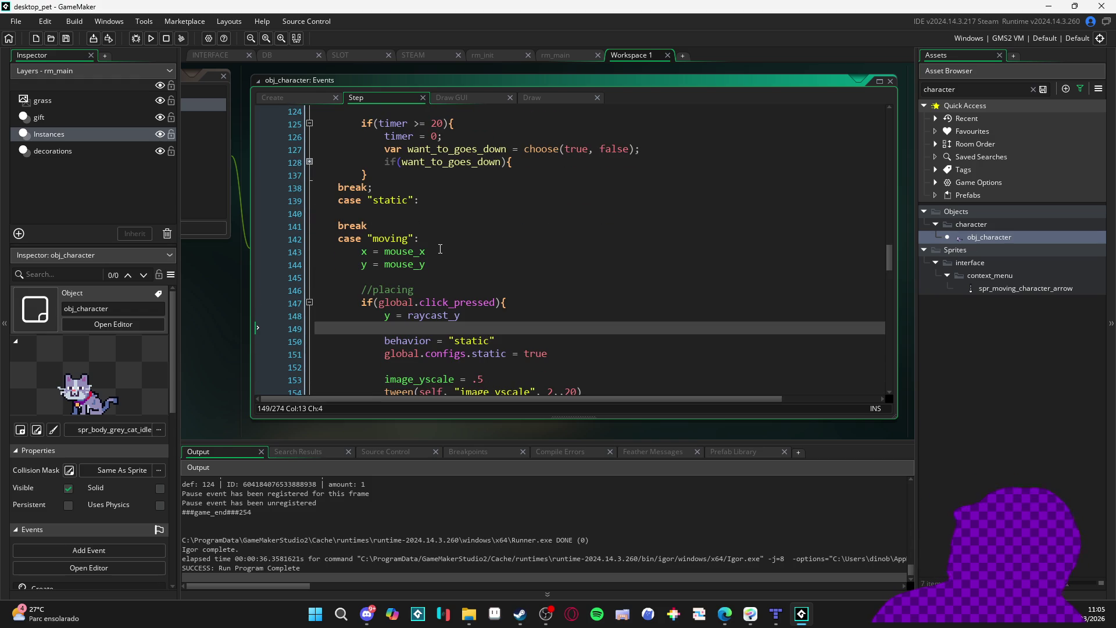
click(395, 206)
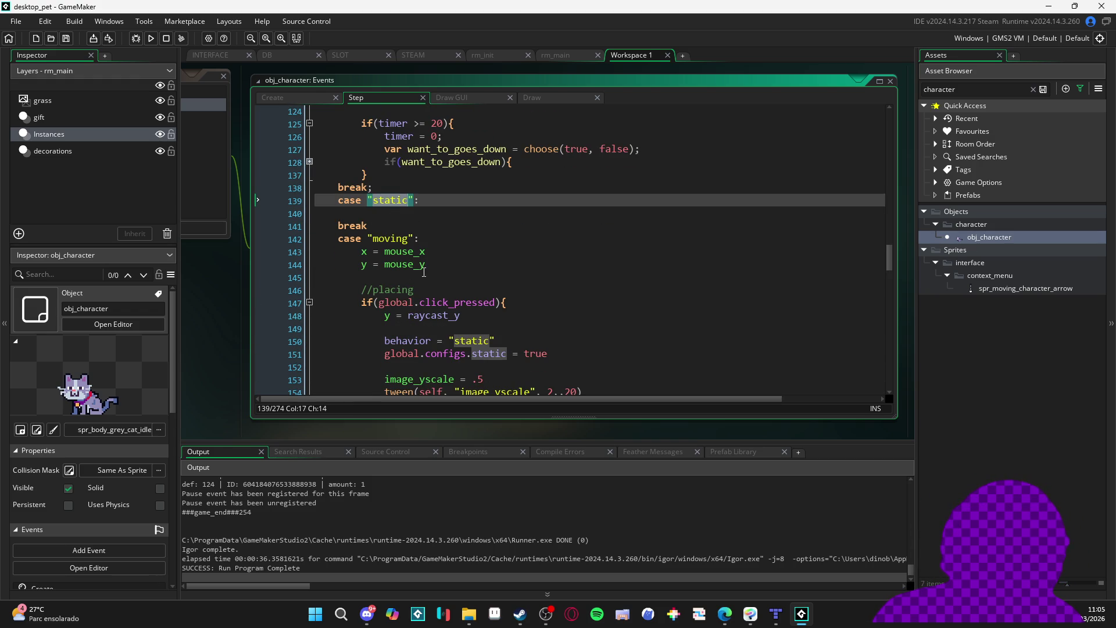
scroll(424, 272, up, 2)
scroll(424, 271, down, 3)
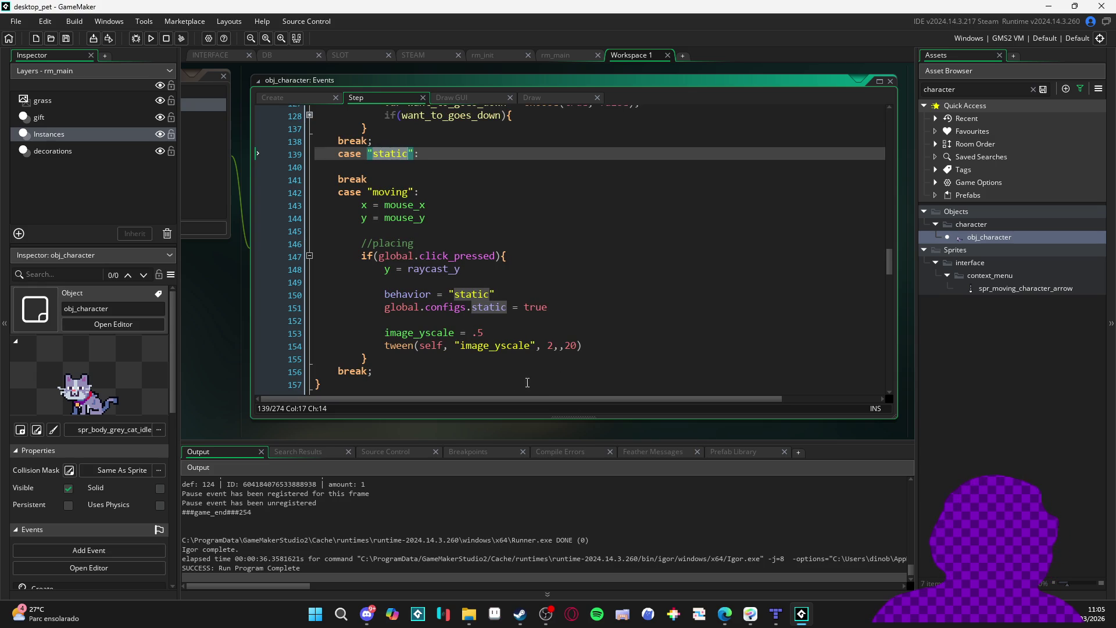
scroll(486, 356, up, 10)
scroll(486, 351, down, 4)
scroll(486, 351, down, 5)
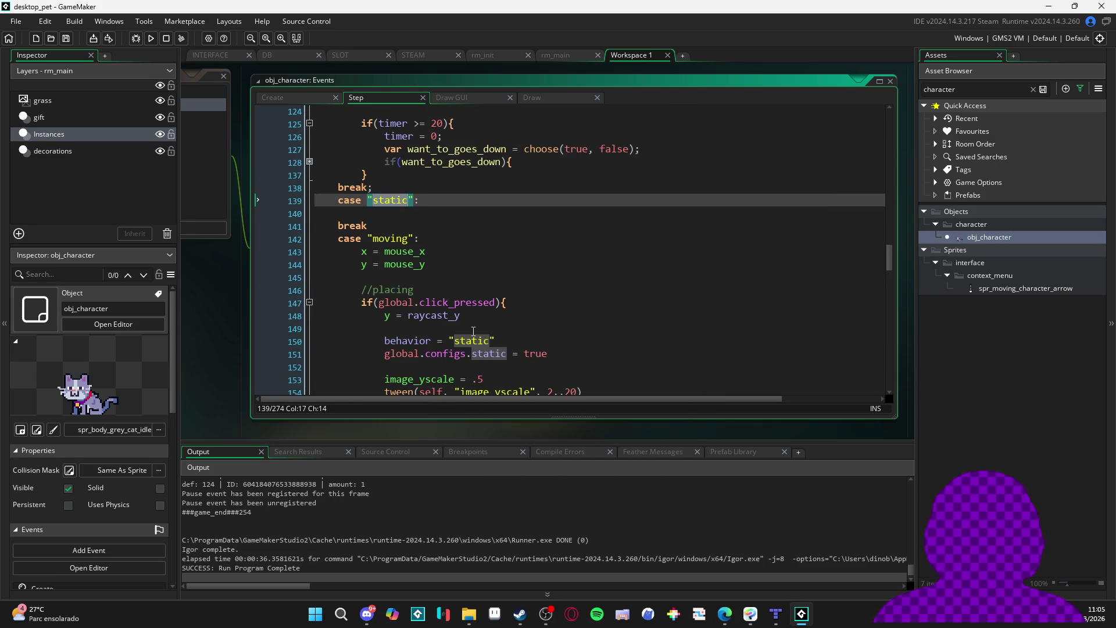
scroll(473, 331, up, 10)
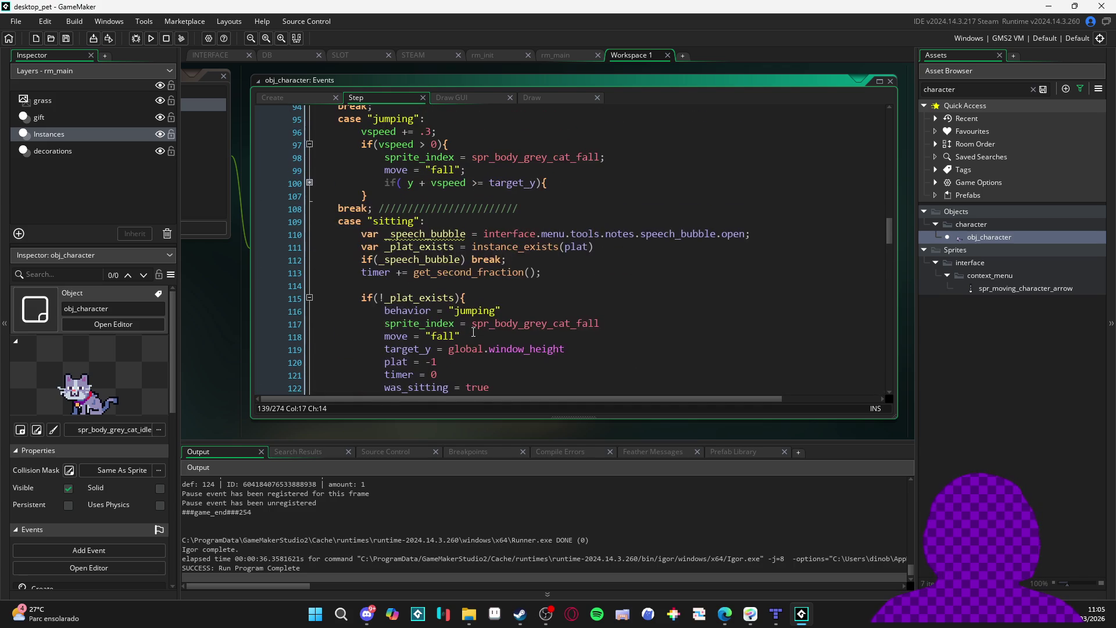
Read through obj_character's Step event code, then run desktop_pet with F5
scroll(473, 331, down, 2)
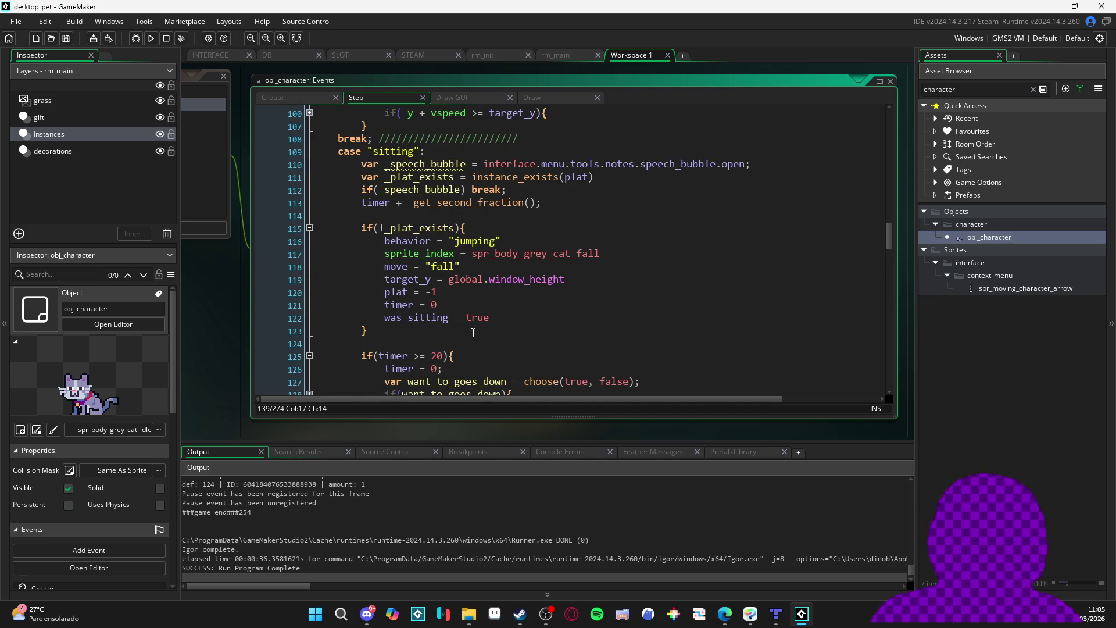
mouse_move(406, 316)
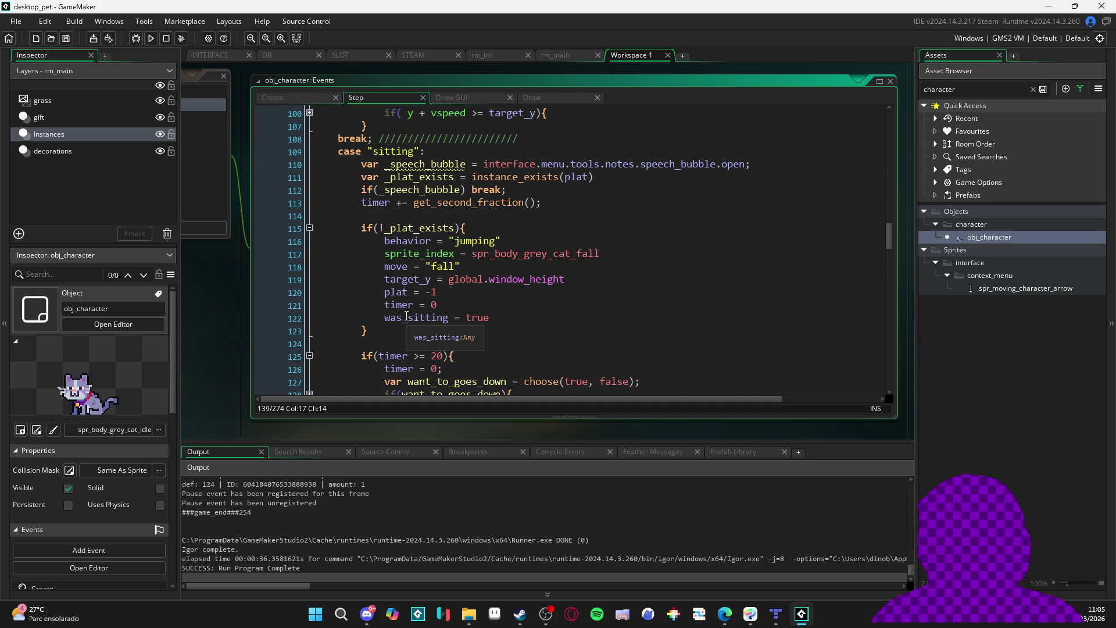
scroll(407, 316, down, 1)
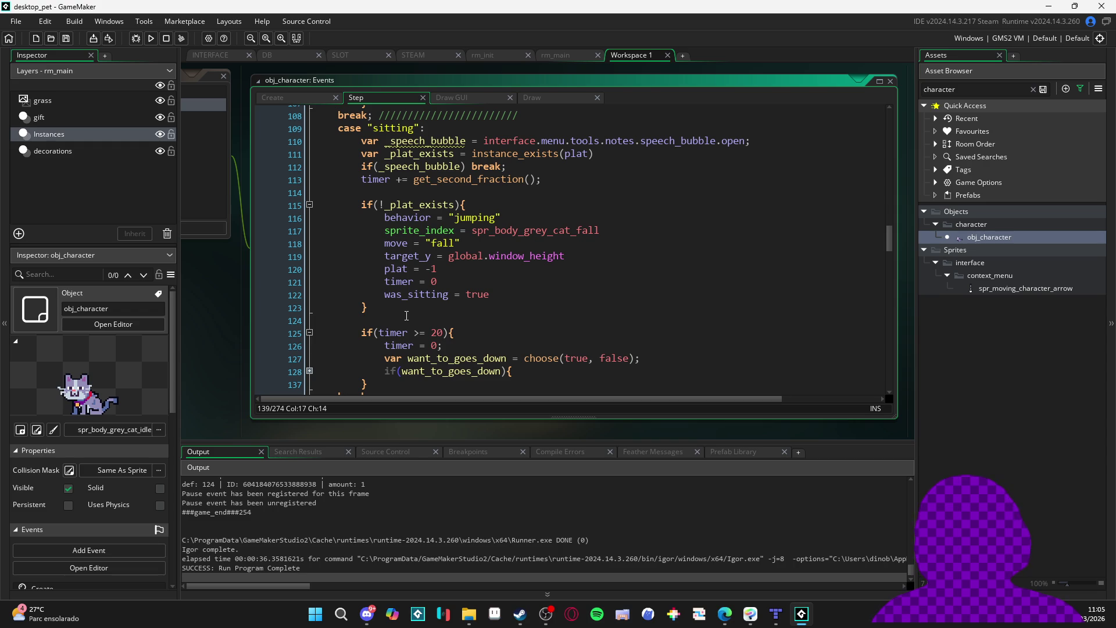
scroll(406, 315, down, 1)
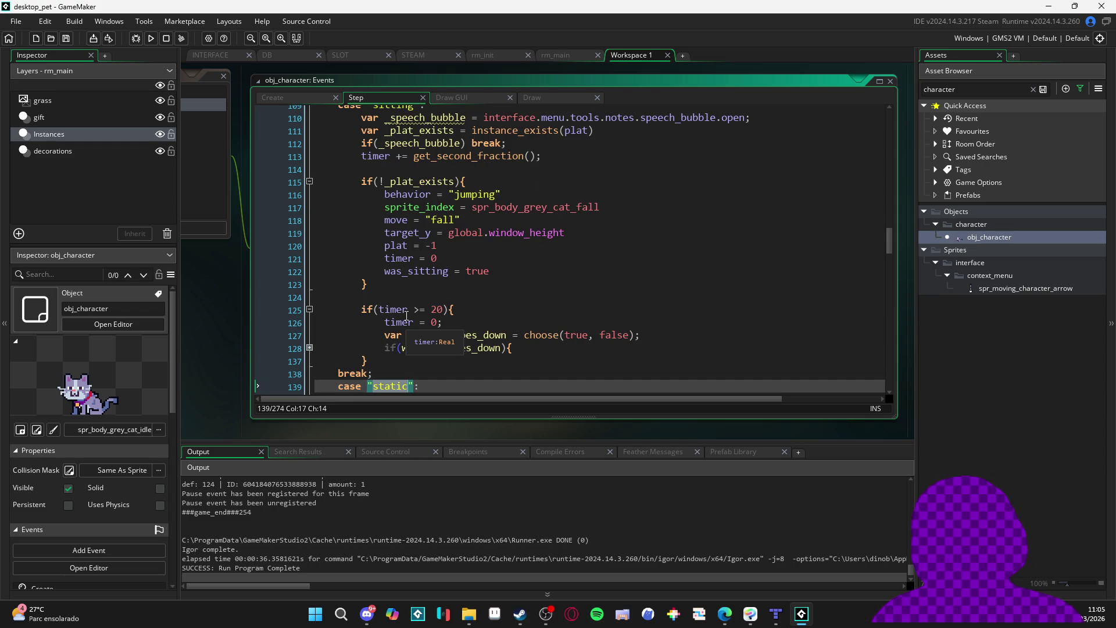
scroll(406, 315, down, 2)
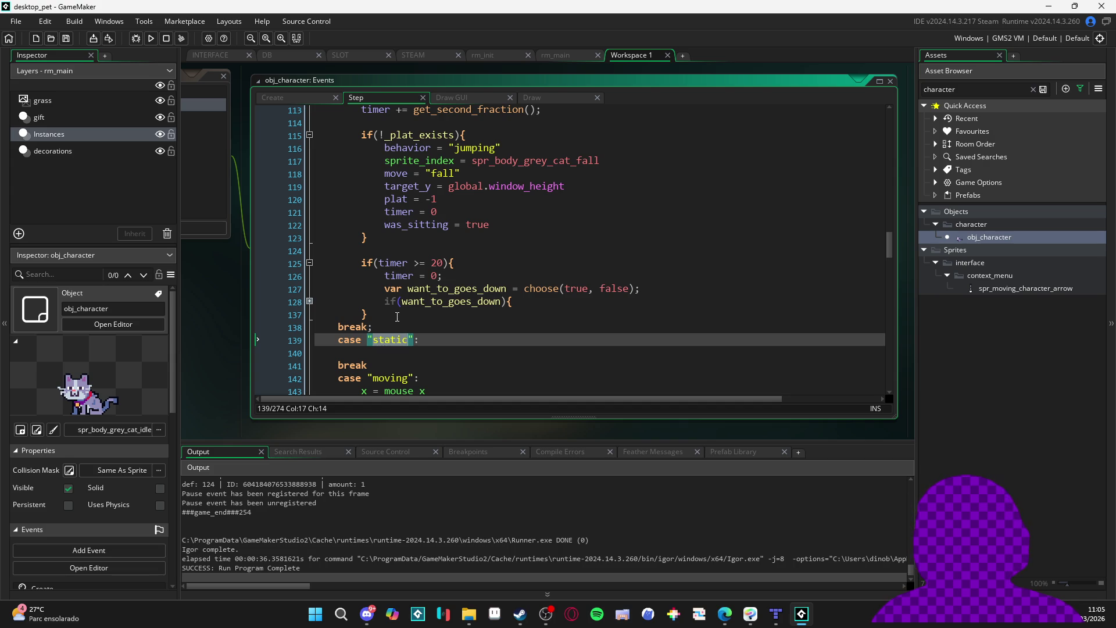
scroll(396, 316, up, 5)
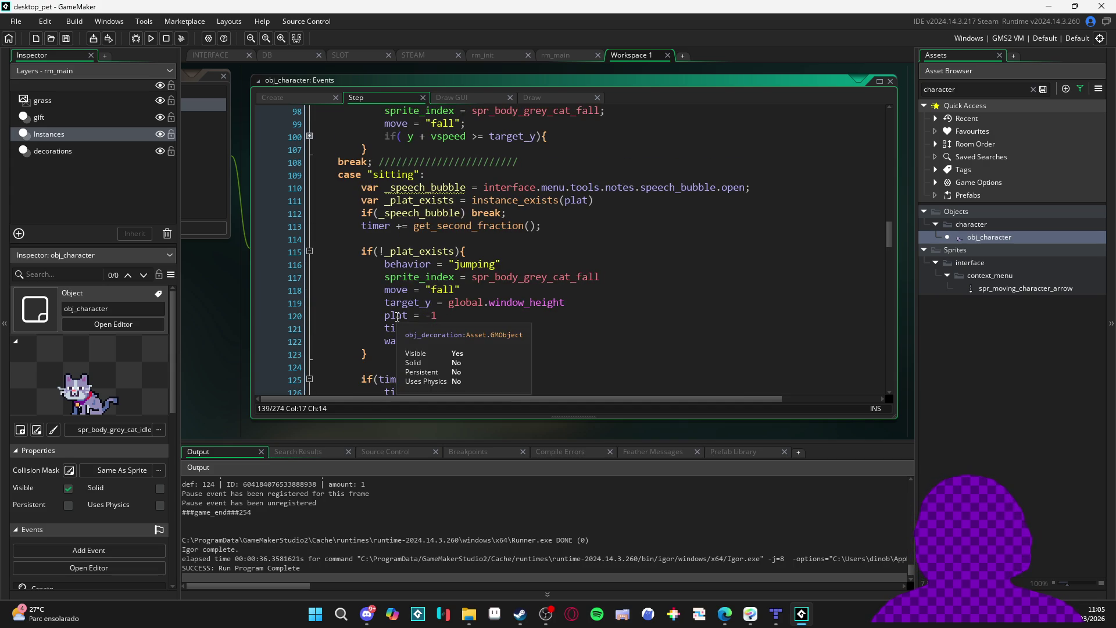
scroll(397, 316, down, 2)
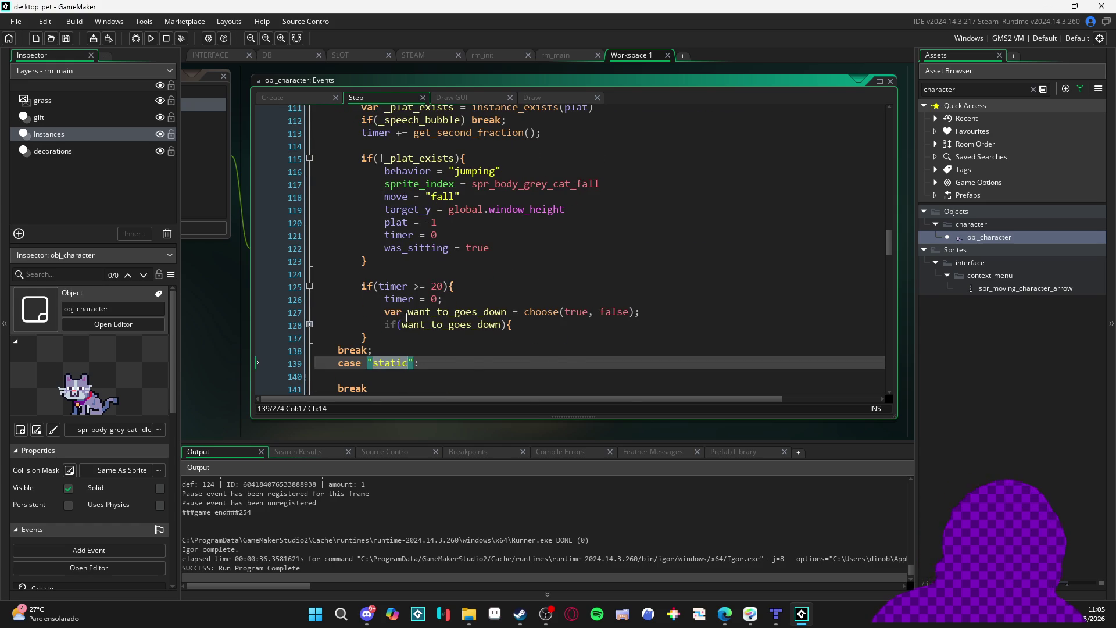
scroll(594, 201, up, 2)
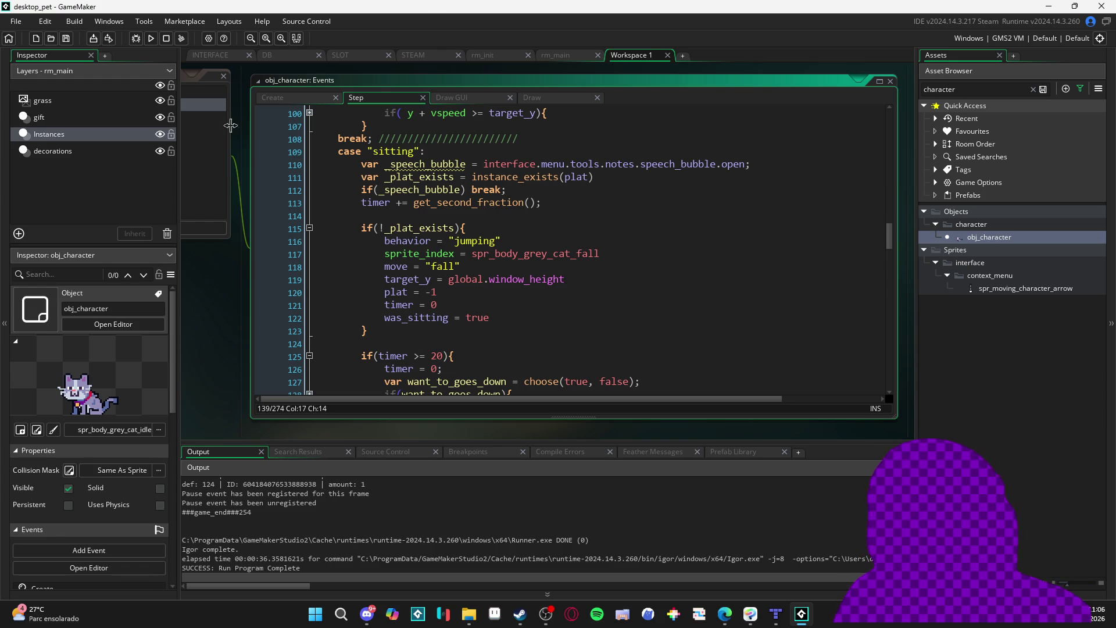
scroll(486, 243, down, 1)
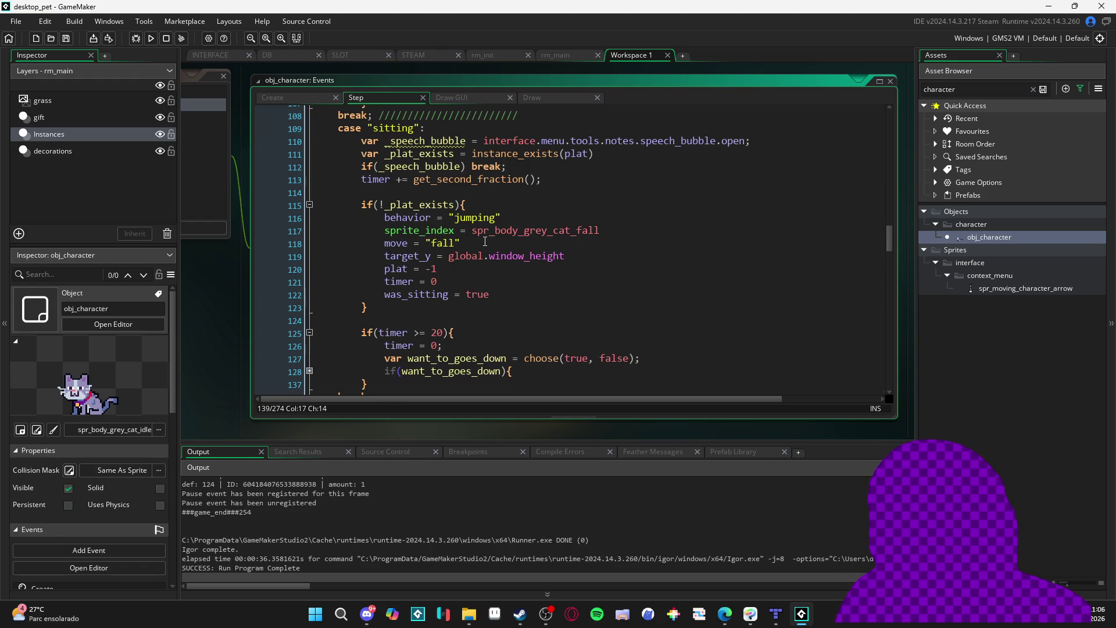
scroll(485, 242, down, 1)
scroll(485, 241, up, 2)
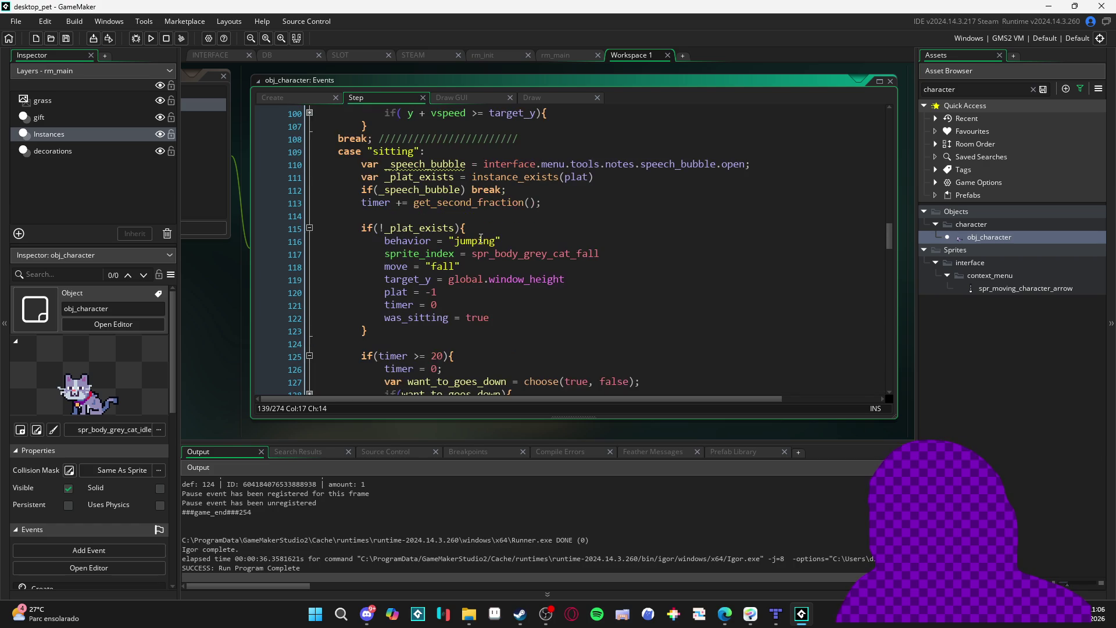
scroll(481, 238, down, 2)
scroll(480, 239, down, 3)
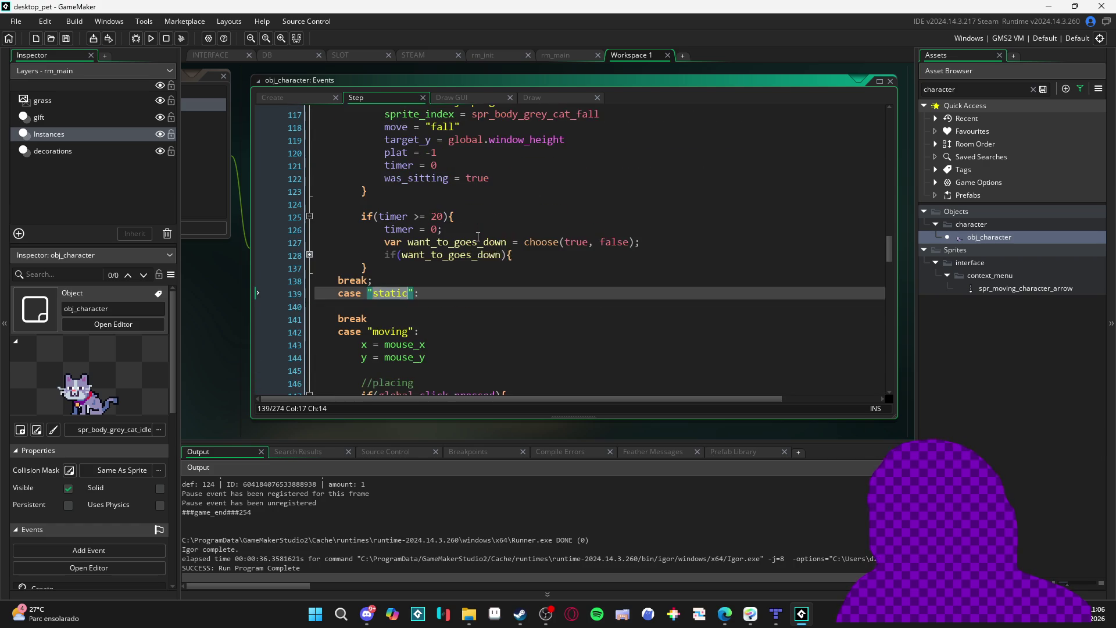
scroll(473, 235, up, 3)
scroll(464, 232, up, 2)
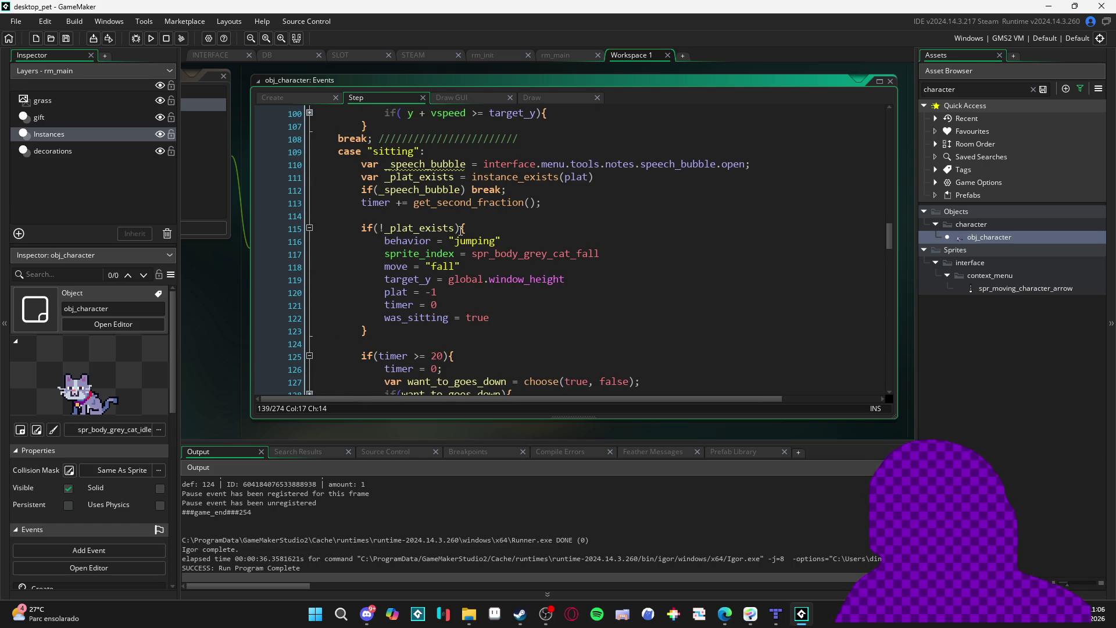
scroll(461, 230, down, 7)
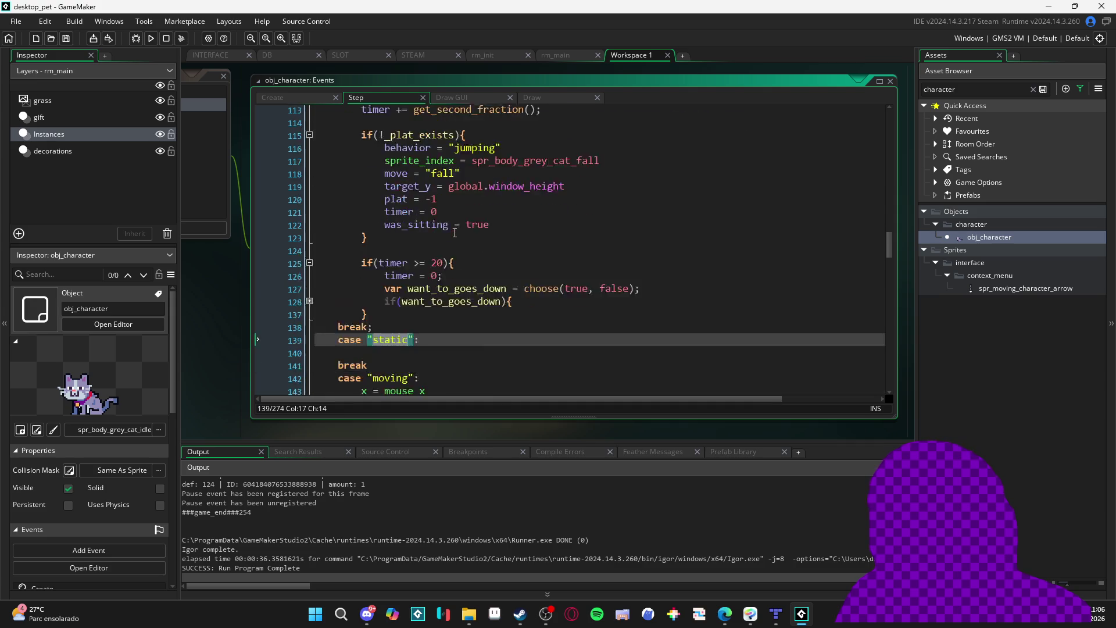
scroll(455, 233, down, 1)
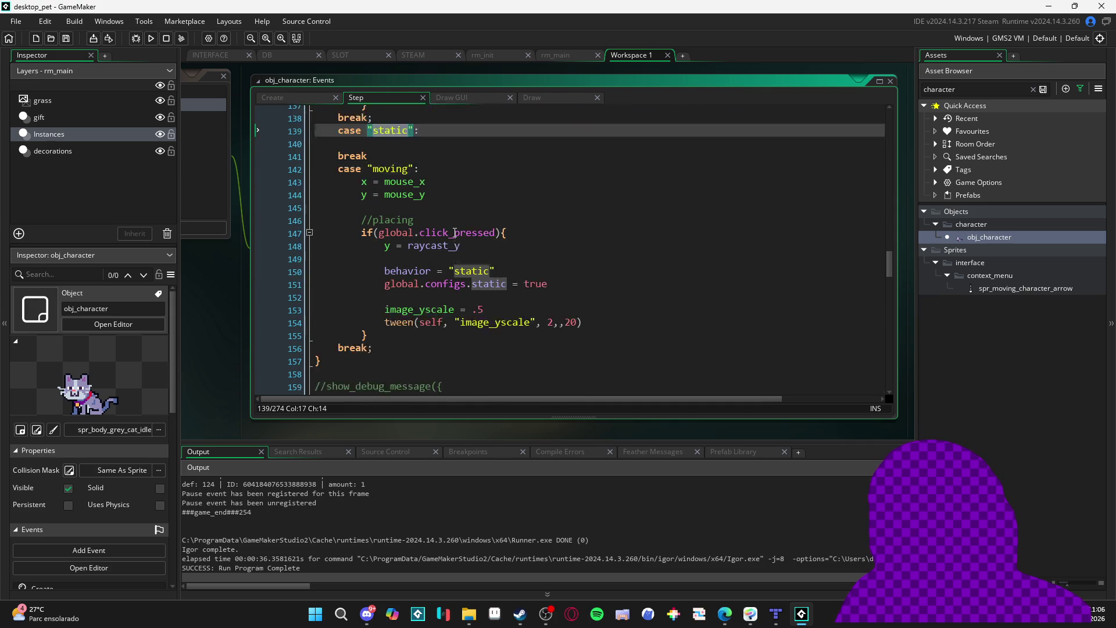
scroll(452, 233, up, 3)
scroll(450, 233, up, 1)
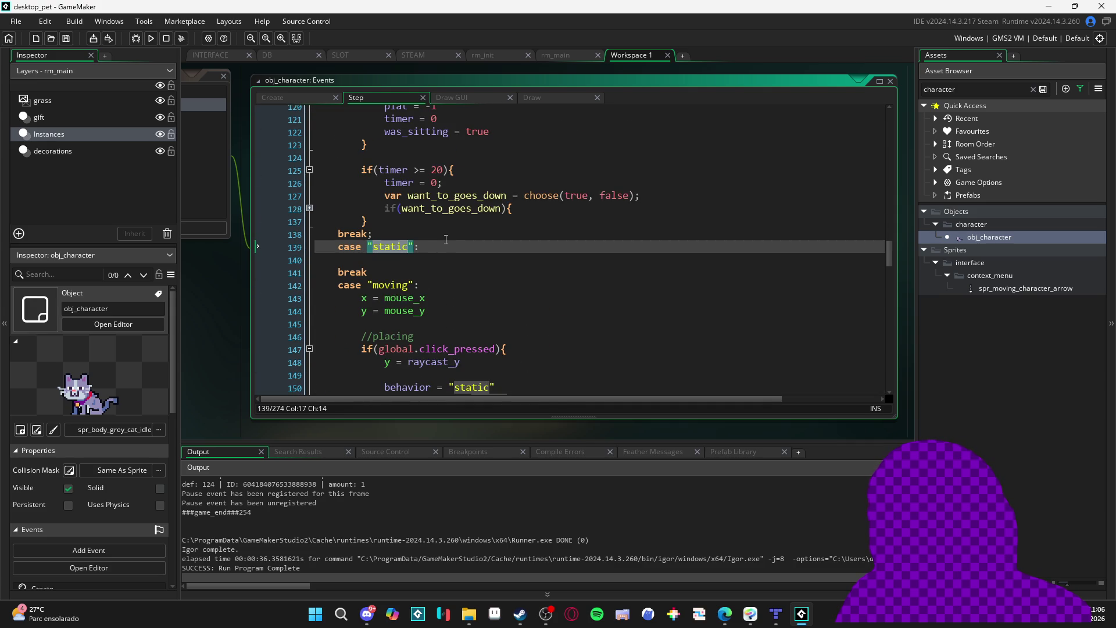
scroll(444, 239, down, 2)
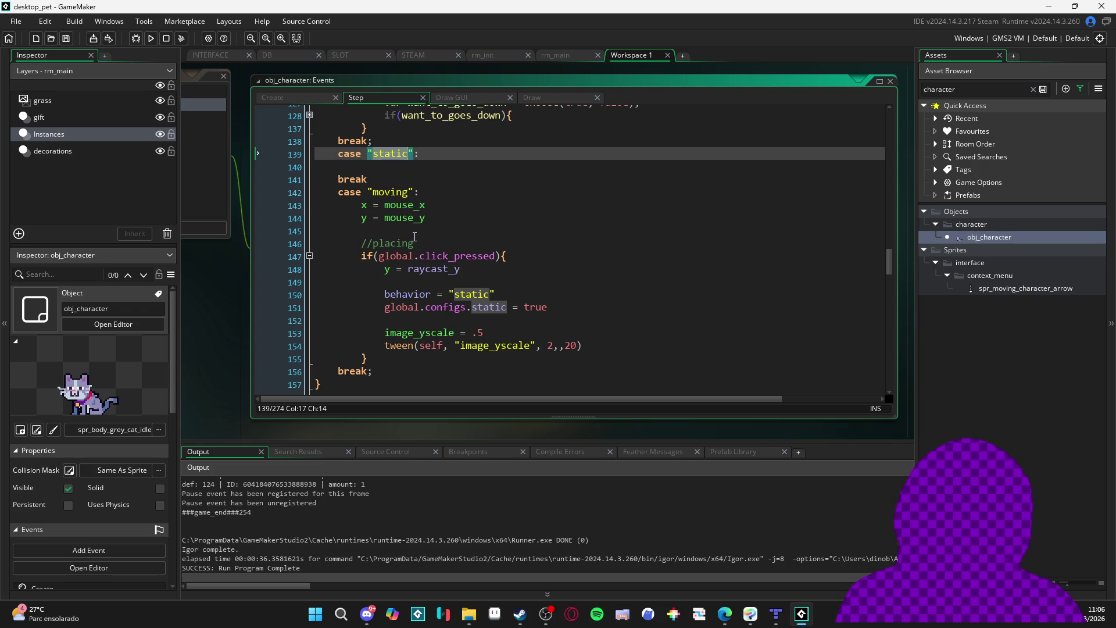
key(F5)
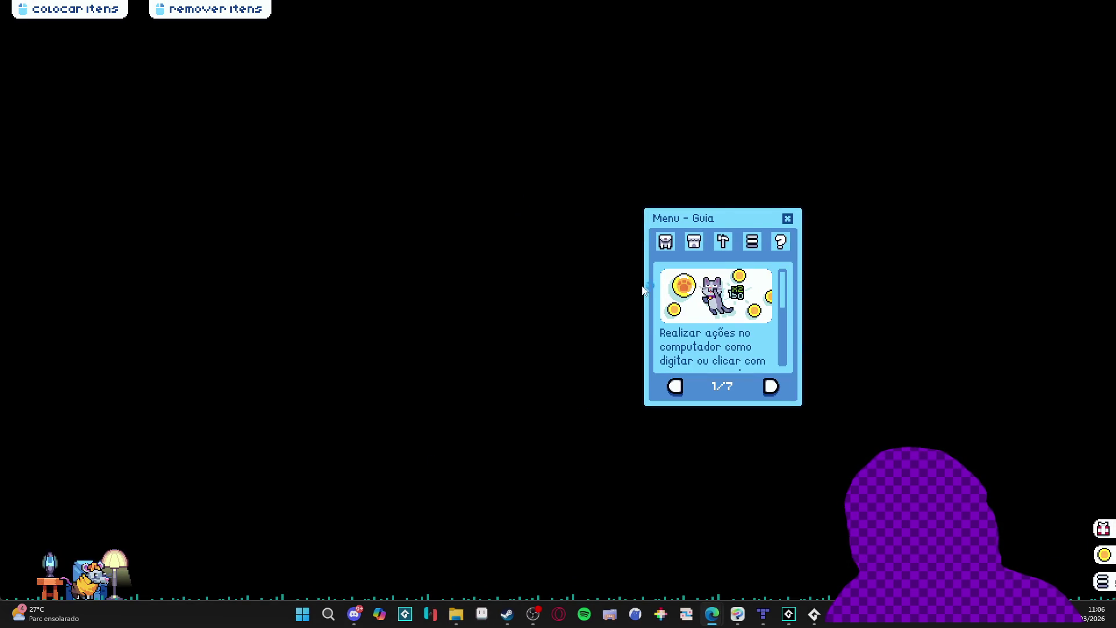
View Inventário, close the menu, set the rat on the stool, and reopen the inventory
click(663, 242)
click(786, 219)
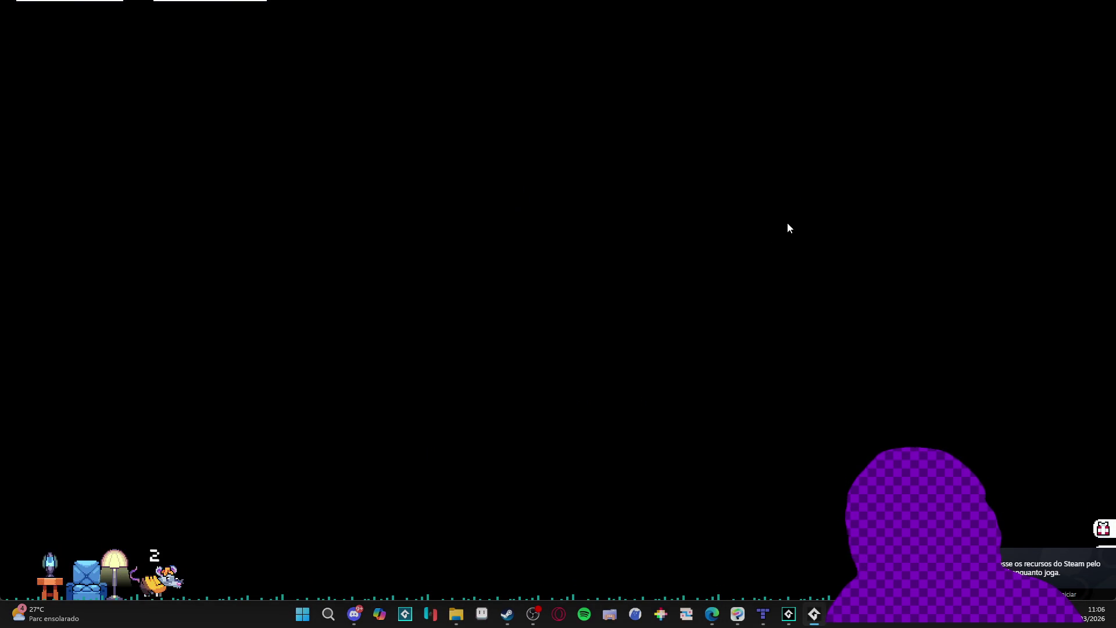
mouse_move(217, 558)
mouse_down()
mouse_move(507, 348)
mouse_move(180, 361)
mouse_move(159, 397)
mouse_move(62, 397)
mouse_move(314, 401)
mouse_move(639, 372)
mouse_move(789, 386)
mouse_move(45, 398)
mouse_move(56, 399)
mouse_up()
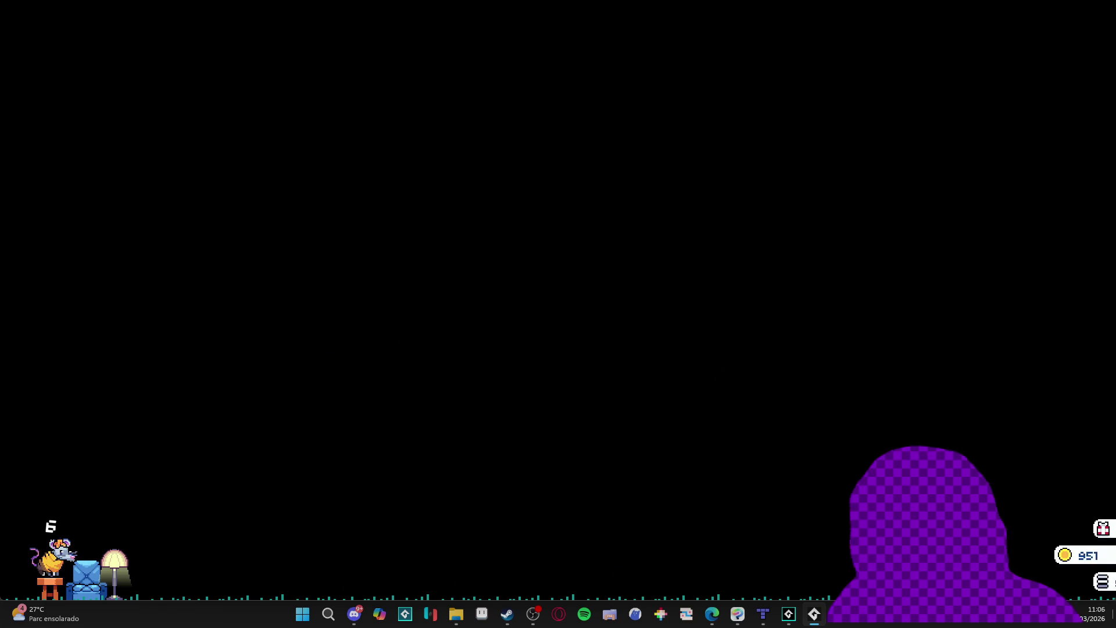
click(1095, 587)
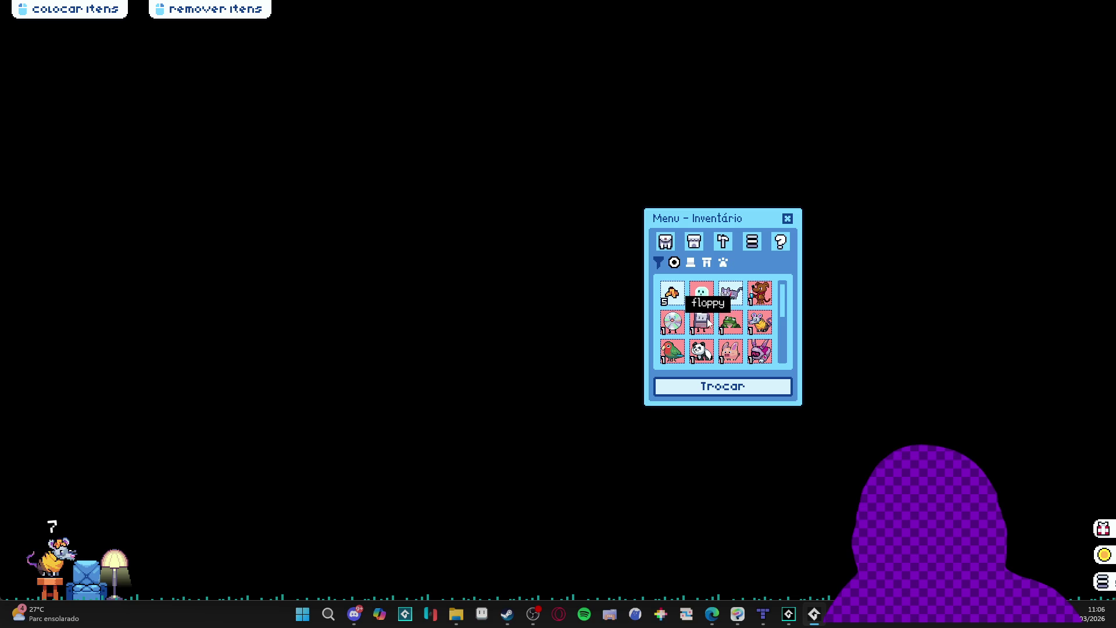
Swap the pet for the frog, then abort the game after the invalid sprite error
click(731, 322)
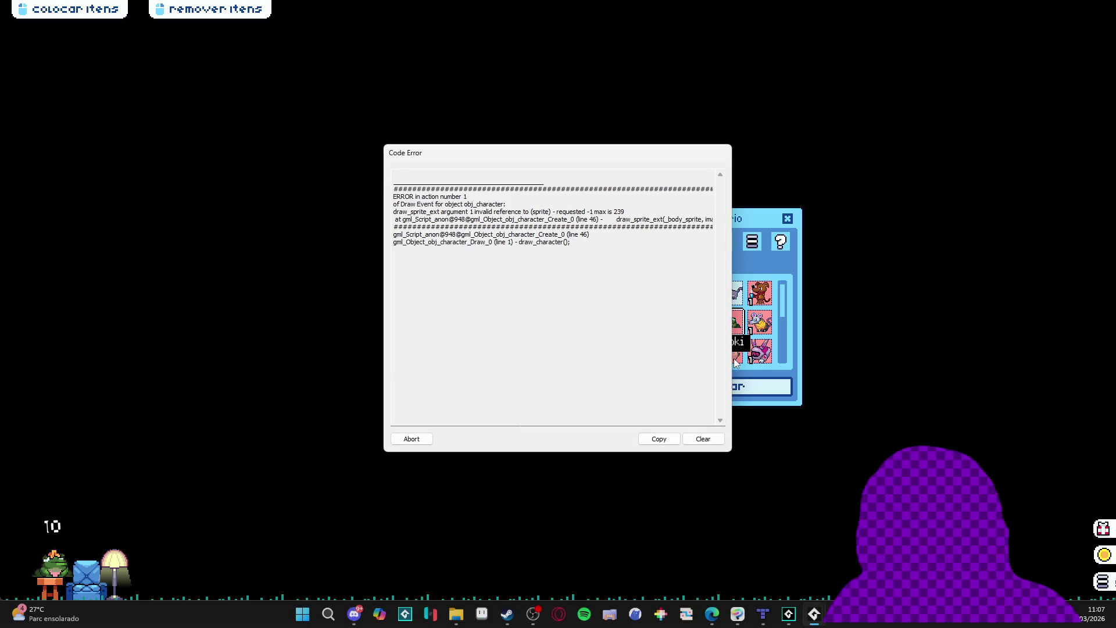
click(420, 441)
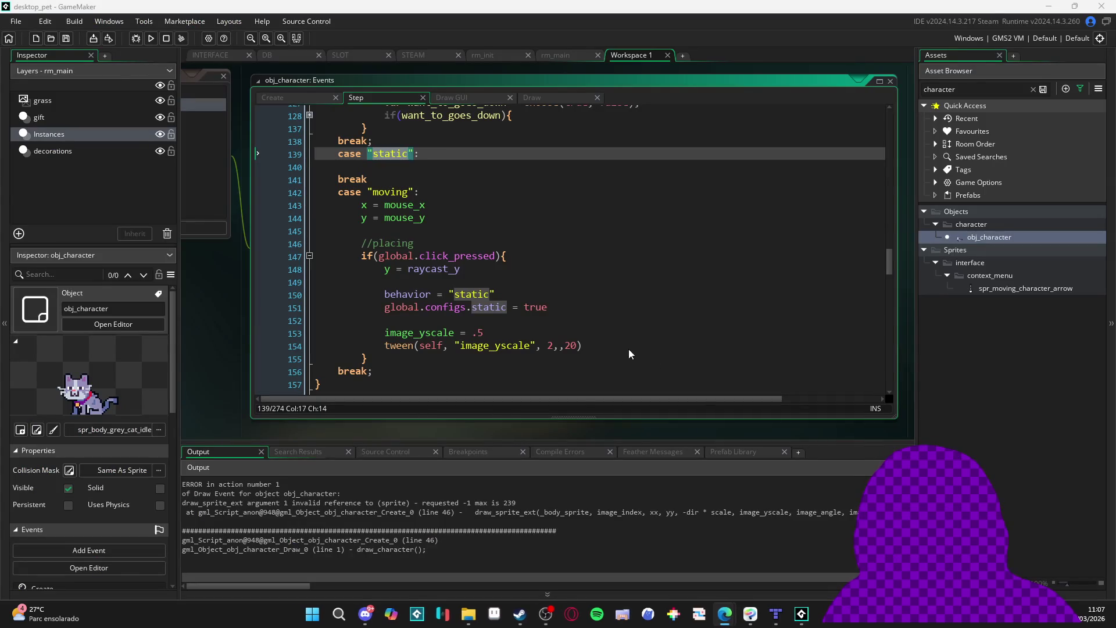
Put the cursor on empty line 140 under case "static" and review lines 115–123
click(595, 321)
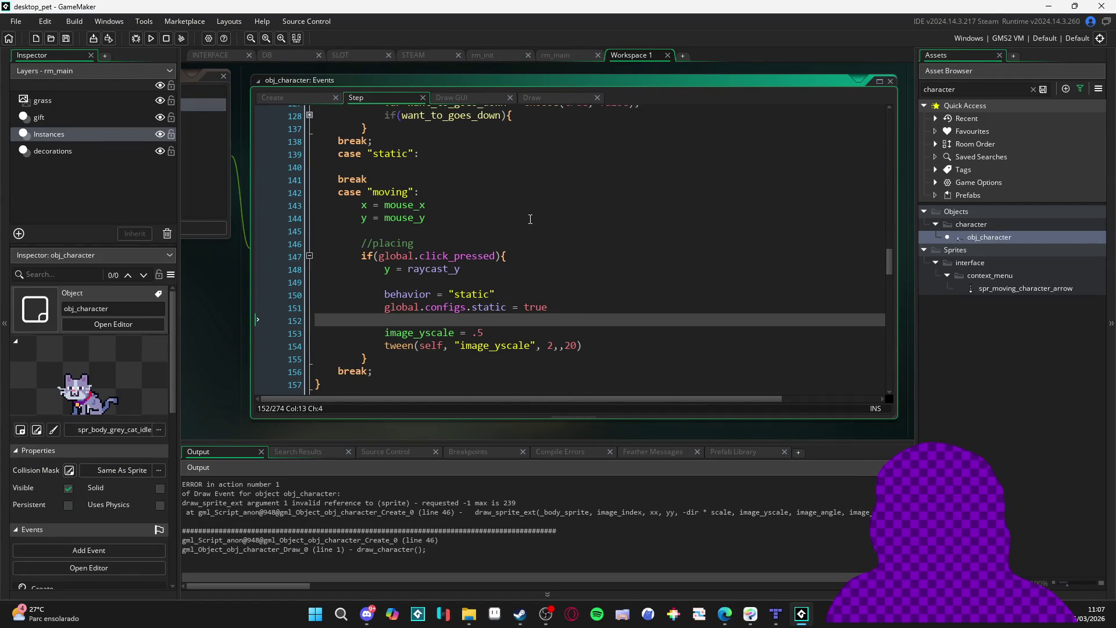
click(465, 167)
scroll(424, 250, up, 6)
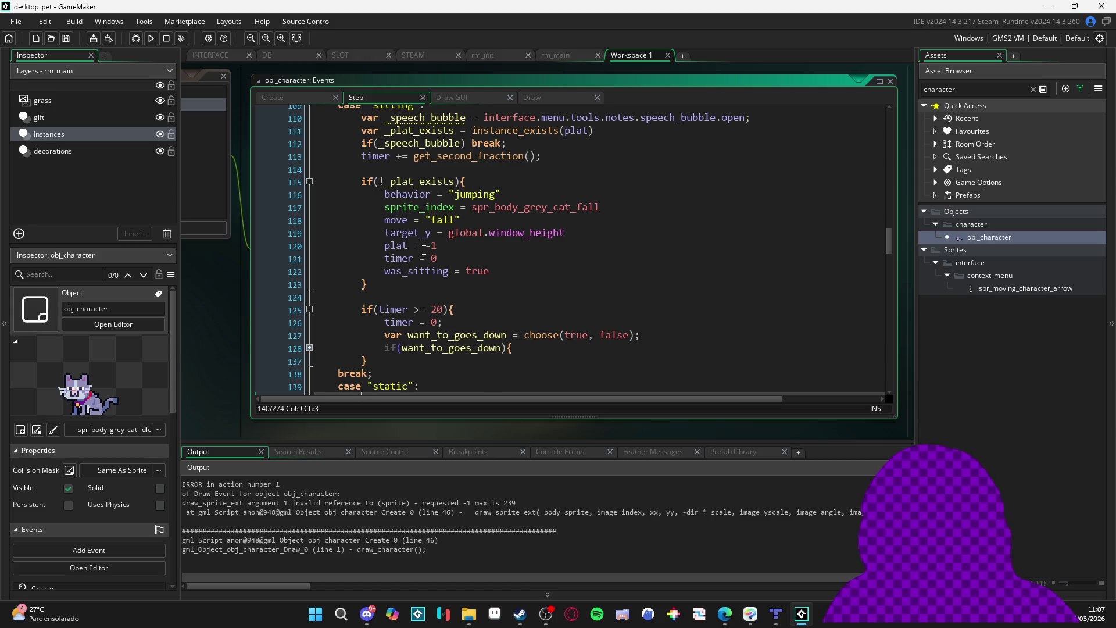
scroll(424, 250, down, 2)
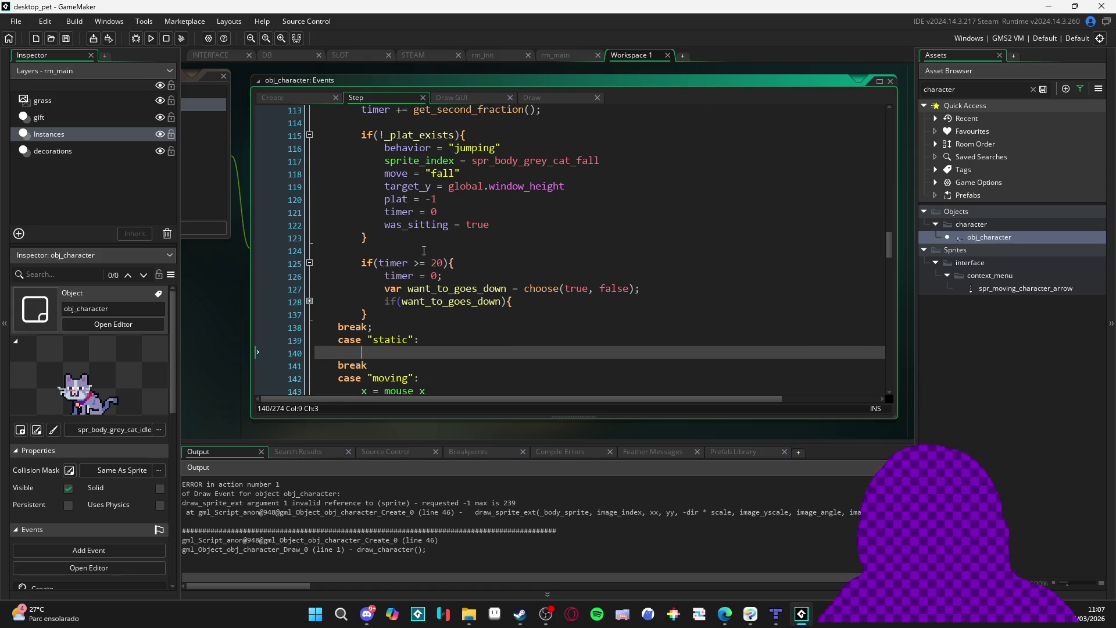
scroll(424, 250, up, 3)
mouse_move(364, 203)
mouse_down()
mouse_move(388, 308)
mouse_move(354, 306)
mouse_up()
click(354, 307)
Scroll through the Step event code and return to the empty line in the "static" case
scroll(366, 304, down, 3)
scroll(367, 304, down, 3)
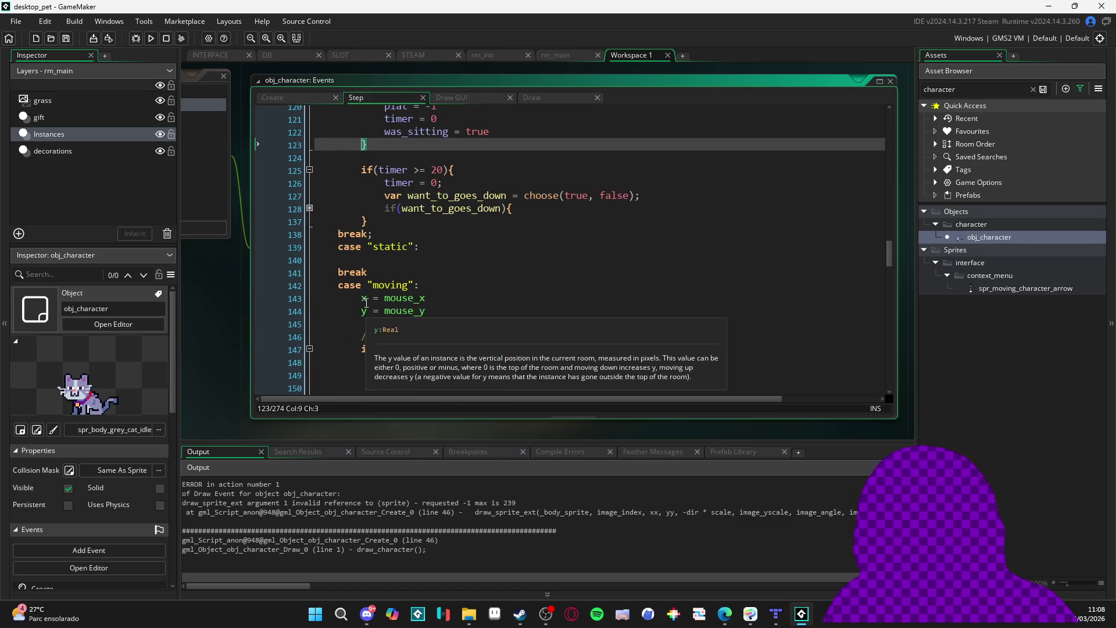
scroll(367, 301, down, 3)
scroll(370, 295, up, 2)
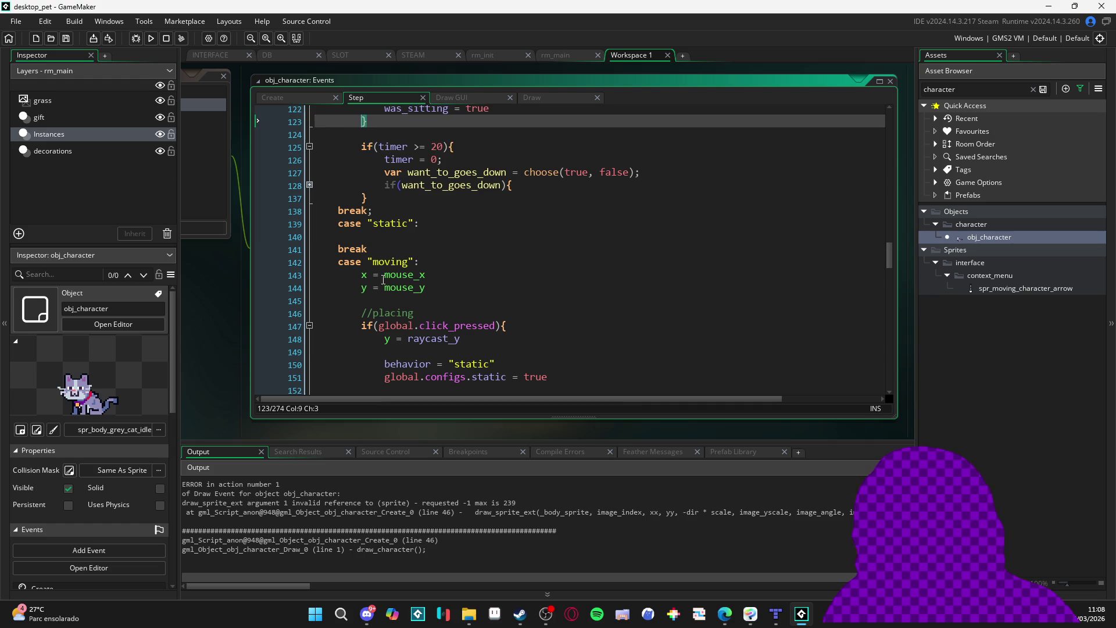
click(380, 239)
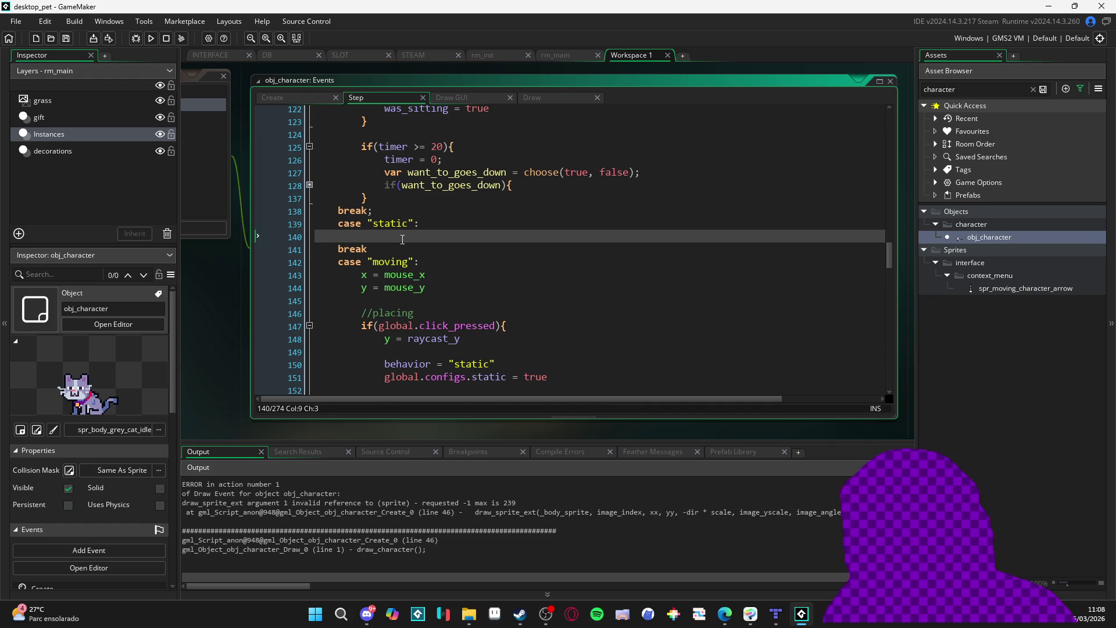
scroll(398, 244, down, 6)
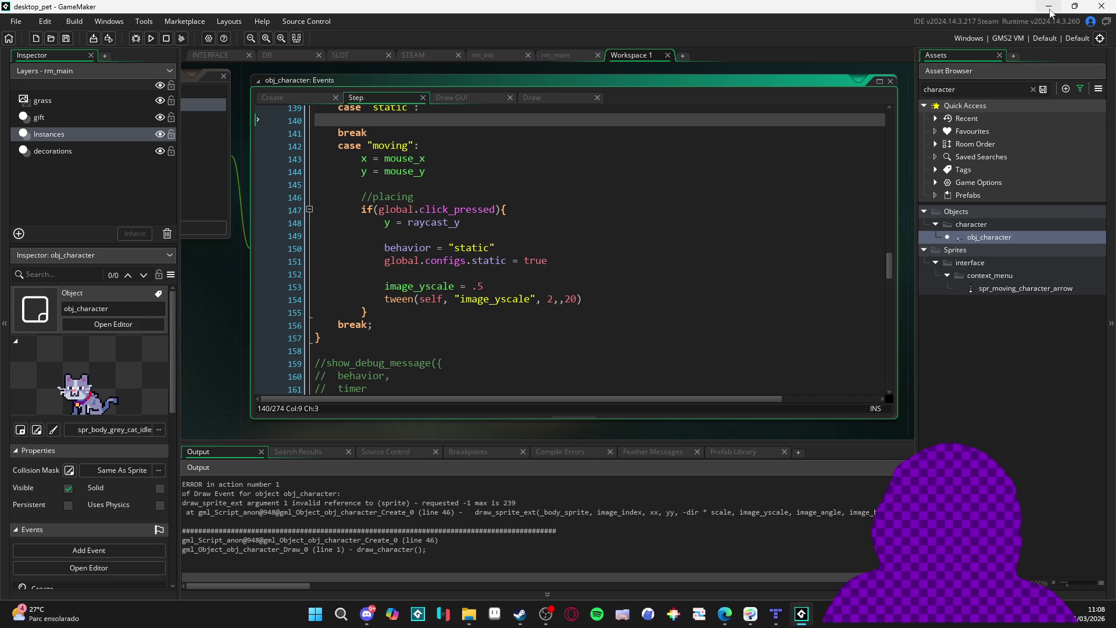
drag(234, 362, 338, 381)
scroll(589, 295, up, 10)
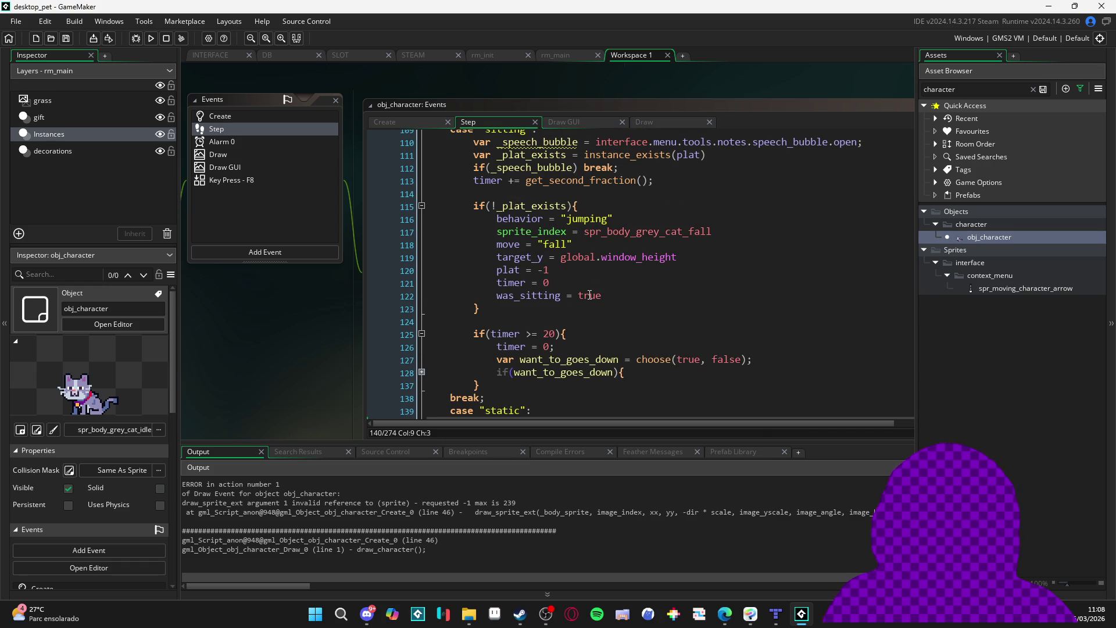
drag(401, 324, 289, 302)
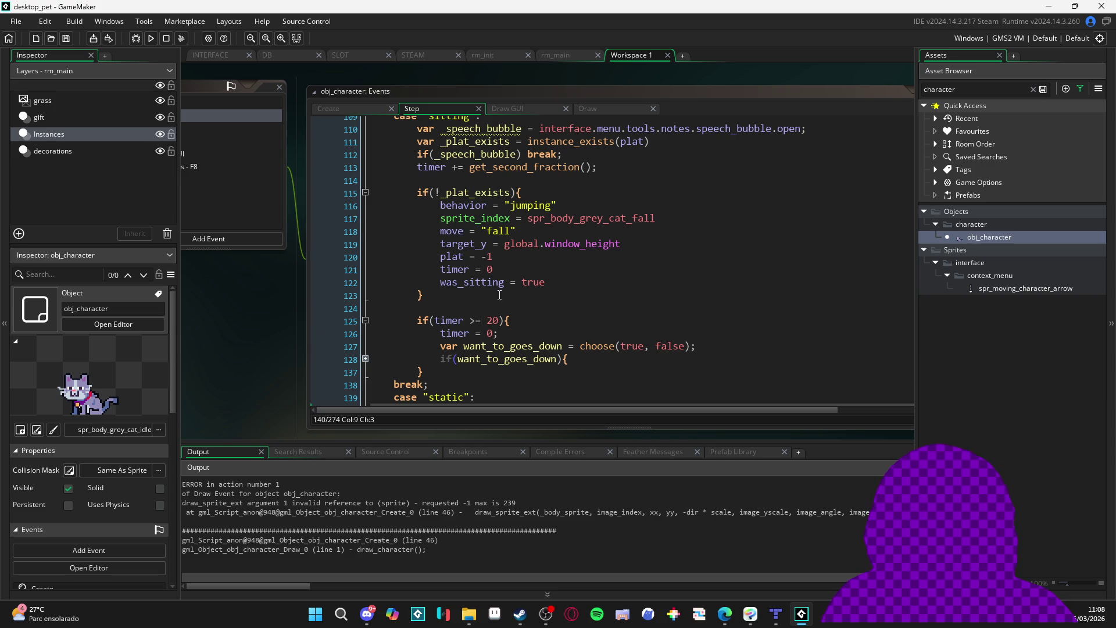
scroll(511, 292, up, 5)
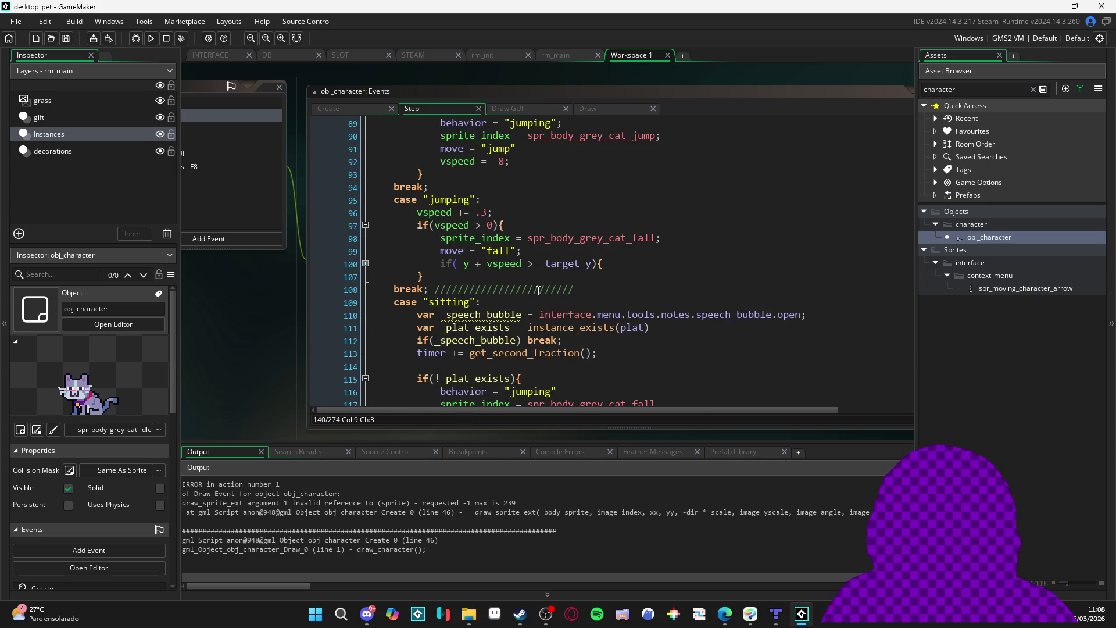
scroll(540, 302, down, 8)
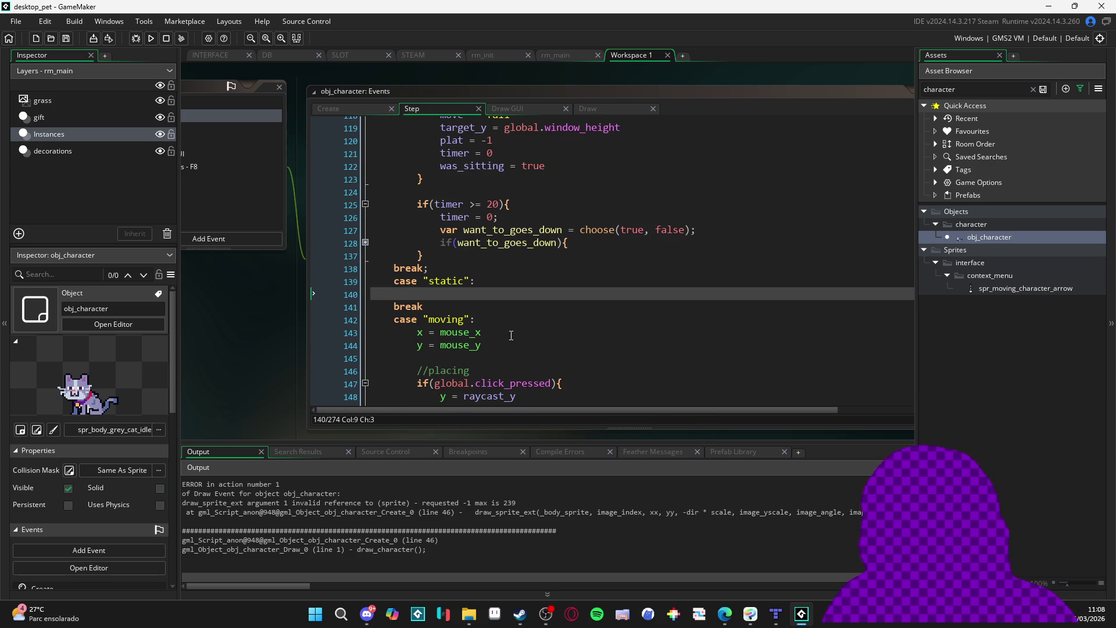
scroll(523, 314, down, 9)
scroll(403, 303, down, 2)
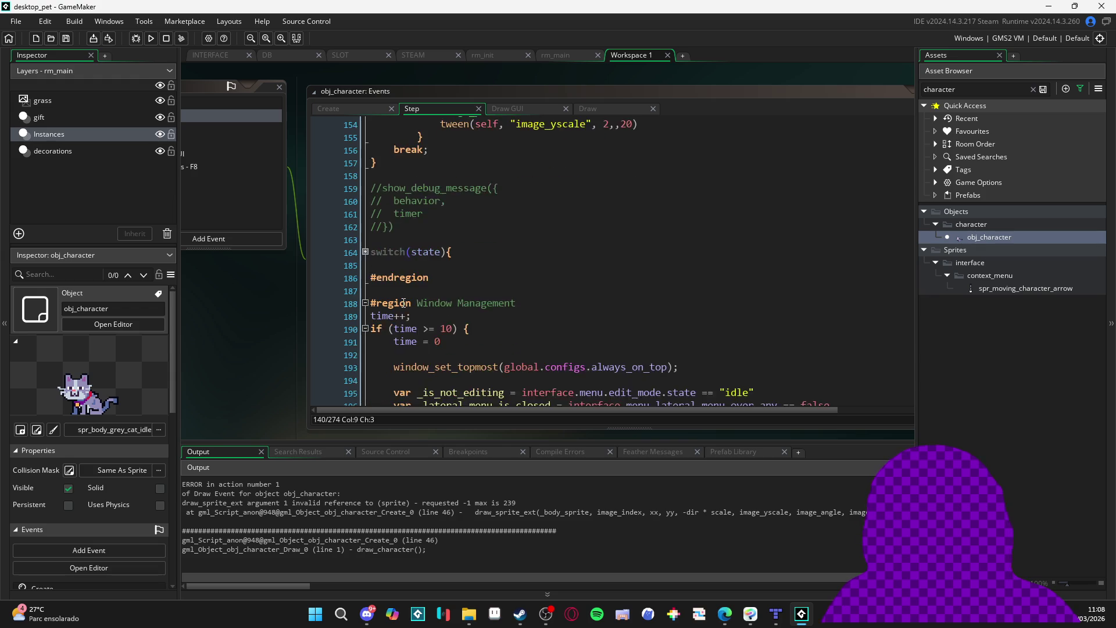
scroll(404, 303, up, 3)
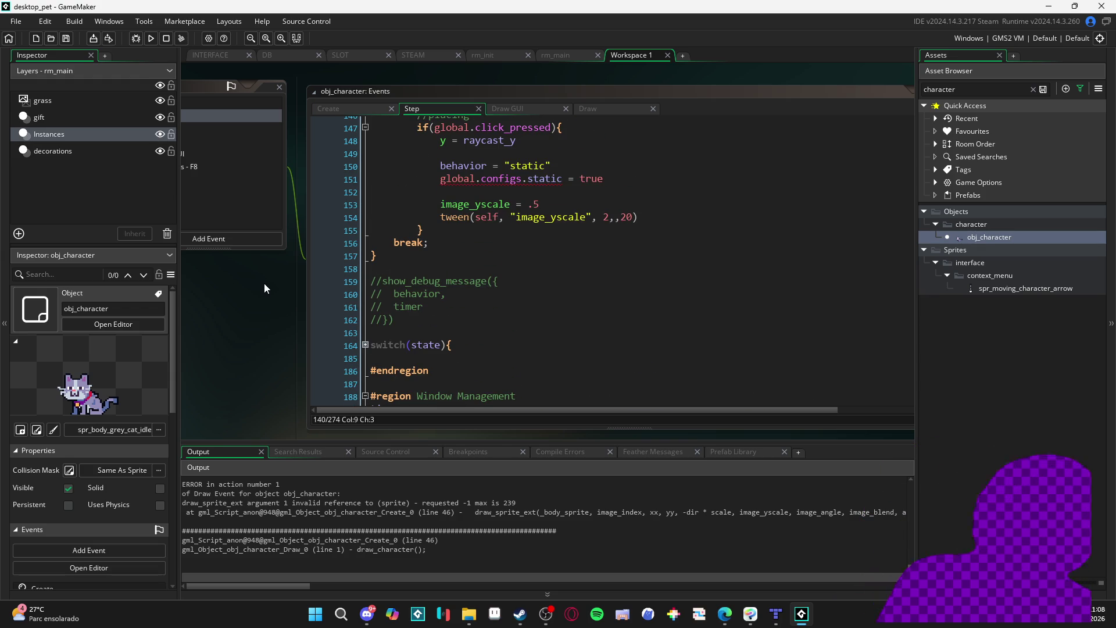
click(17, 23)
click(531, 296)
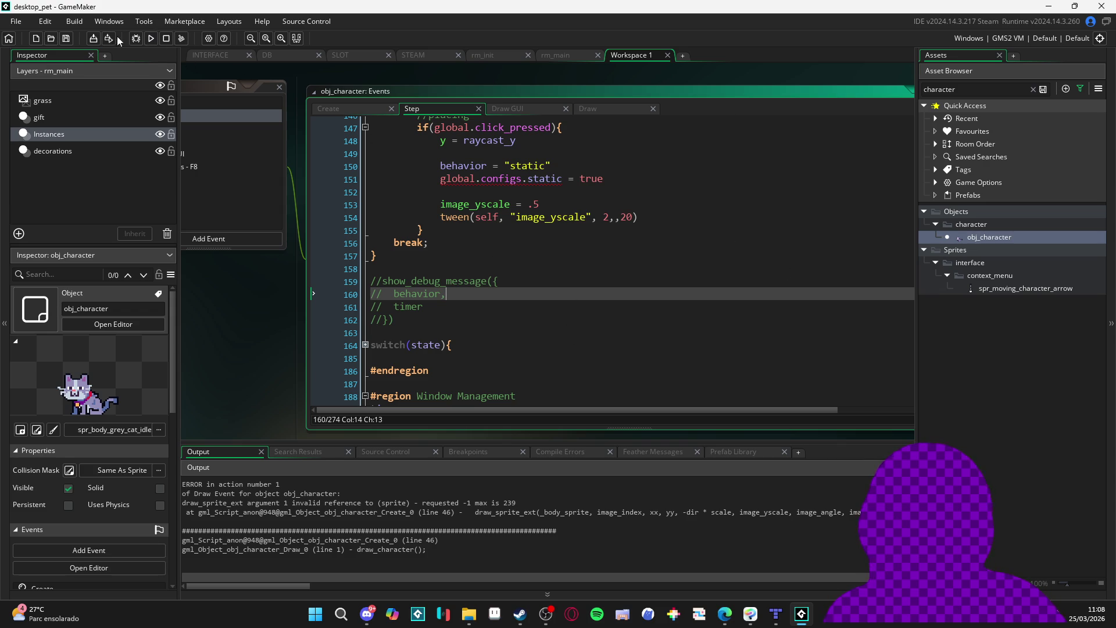
click(88, 42)
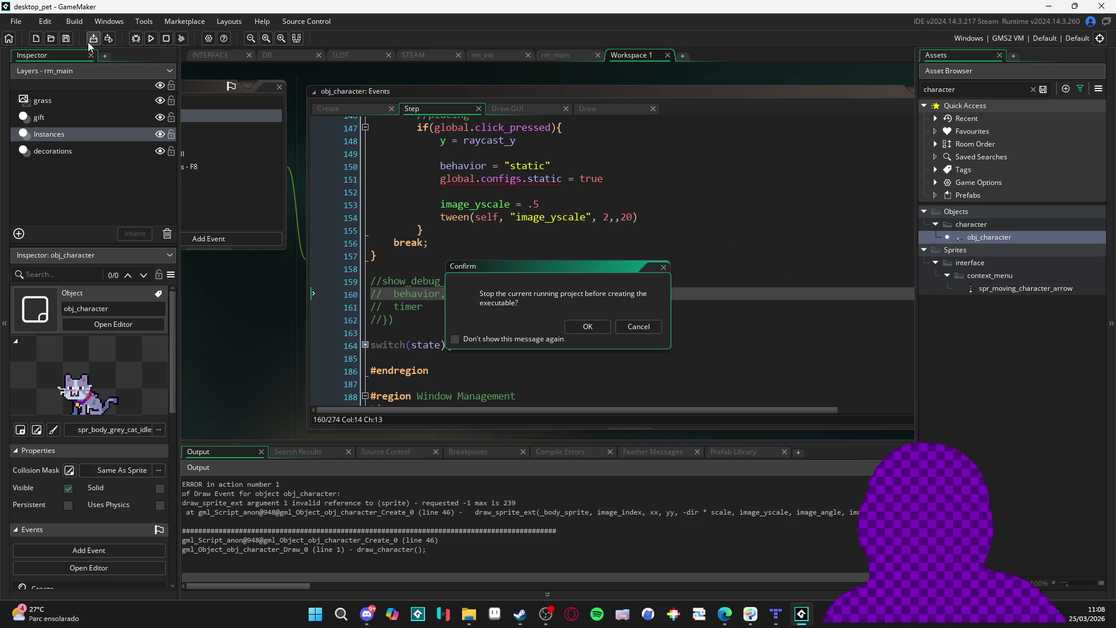
Keep the project running, search the Steam library for 'fr', and launch Desktop Friend
click(645, 328)
click(806, 613)
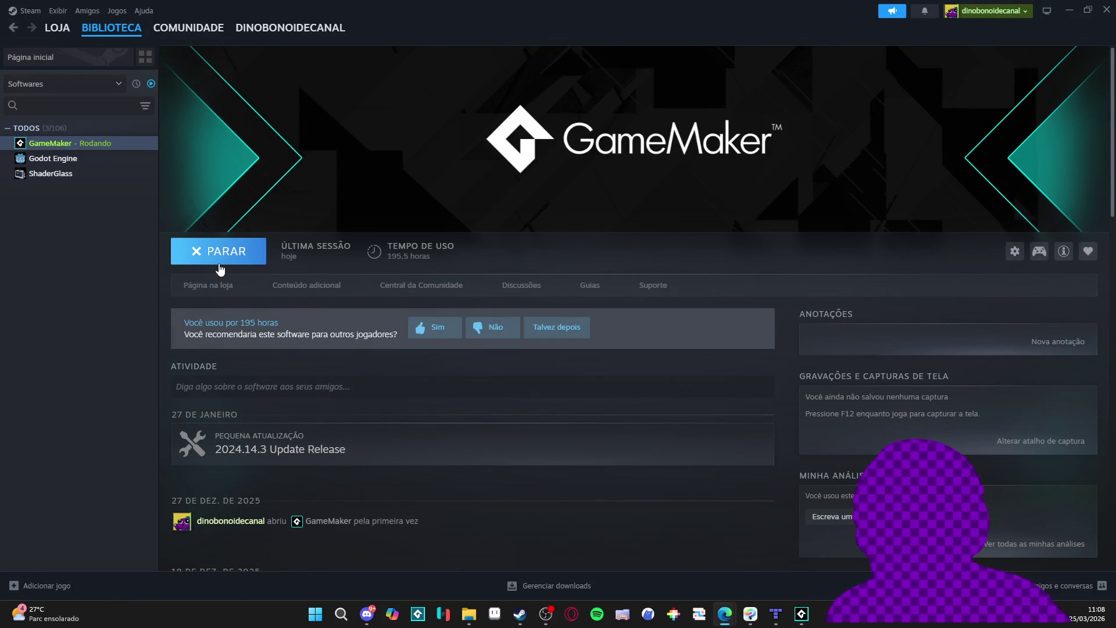
click(87, 108)
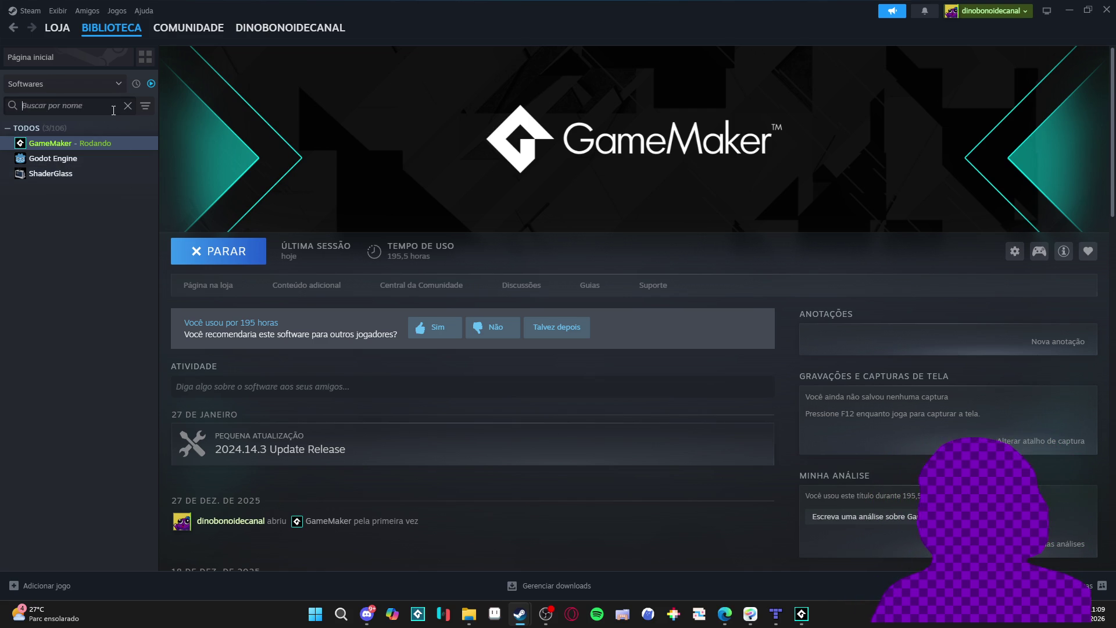
text(pet)
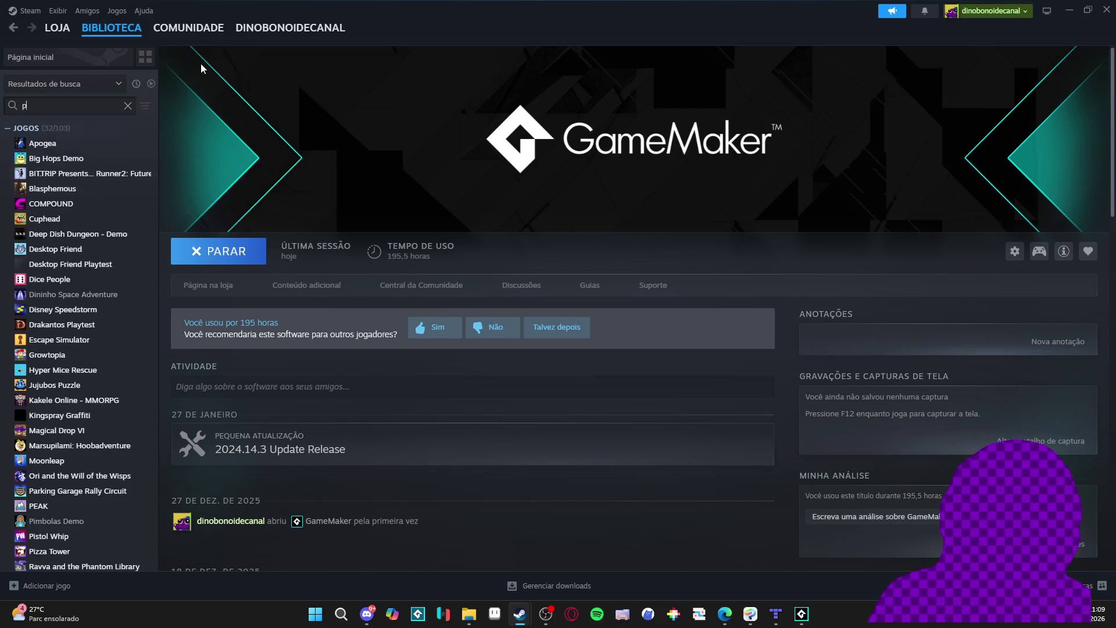
key(BackSpace)
key(BackSpace)
key(BackSpace)
text(fr)
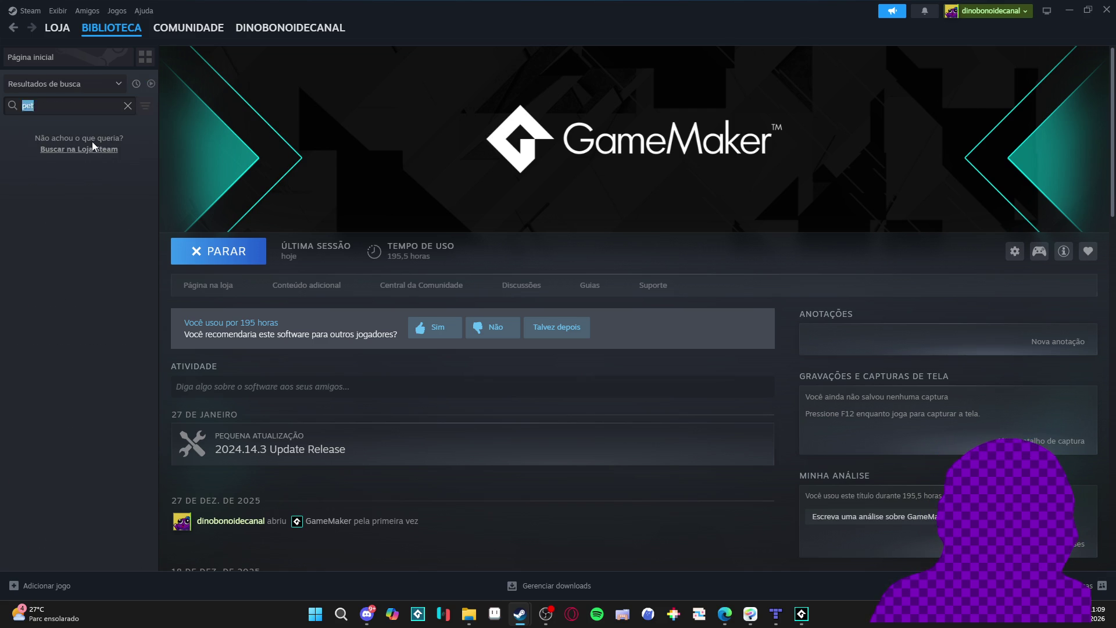
click(93, 158)
click(195, 251)
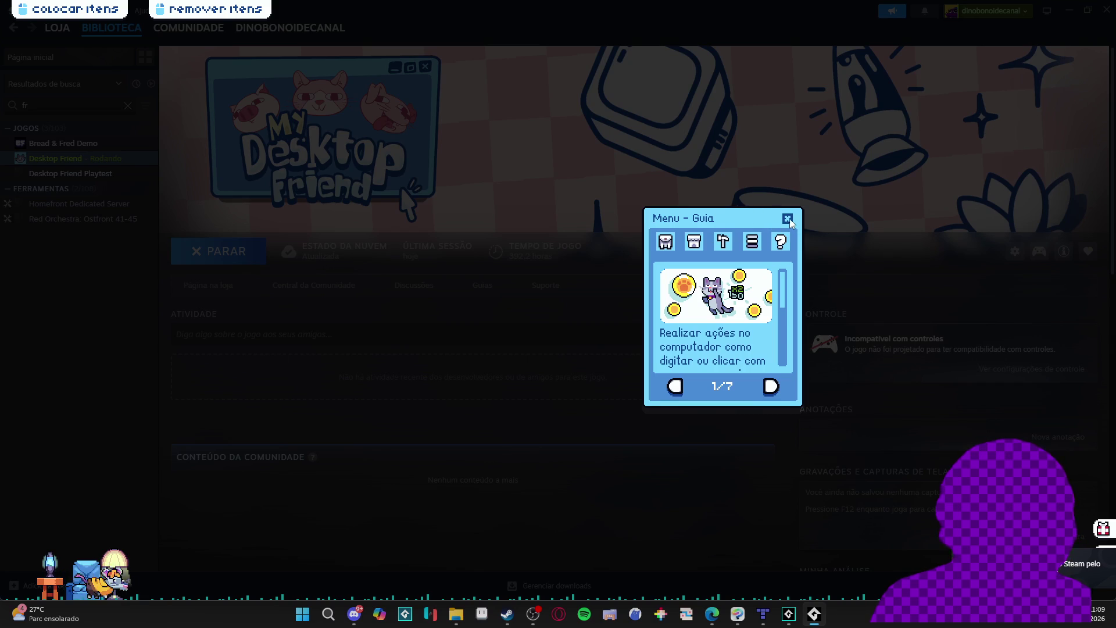
Close the guide, try the frog pet, then choose the pink-haired girl and close Steam
click(787, 218)
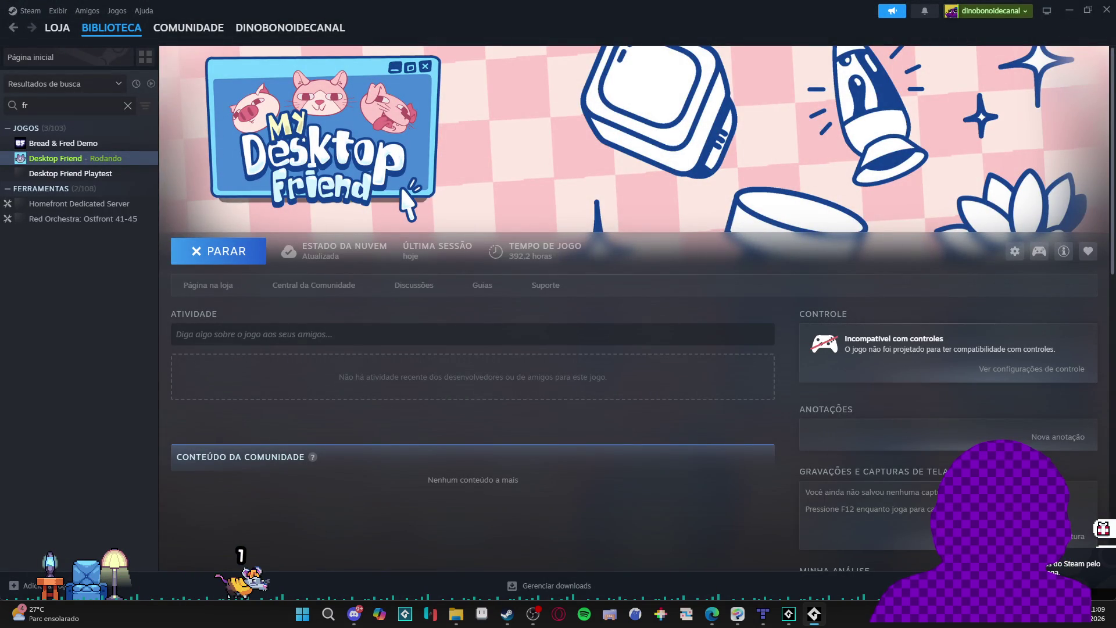
click(268, 578)
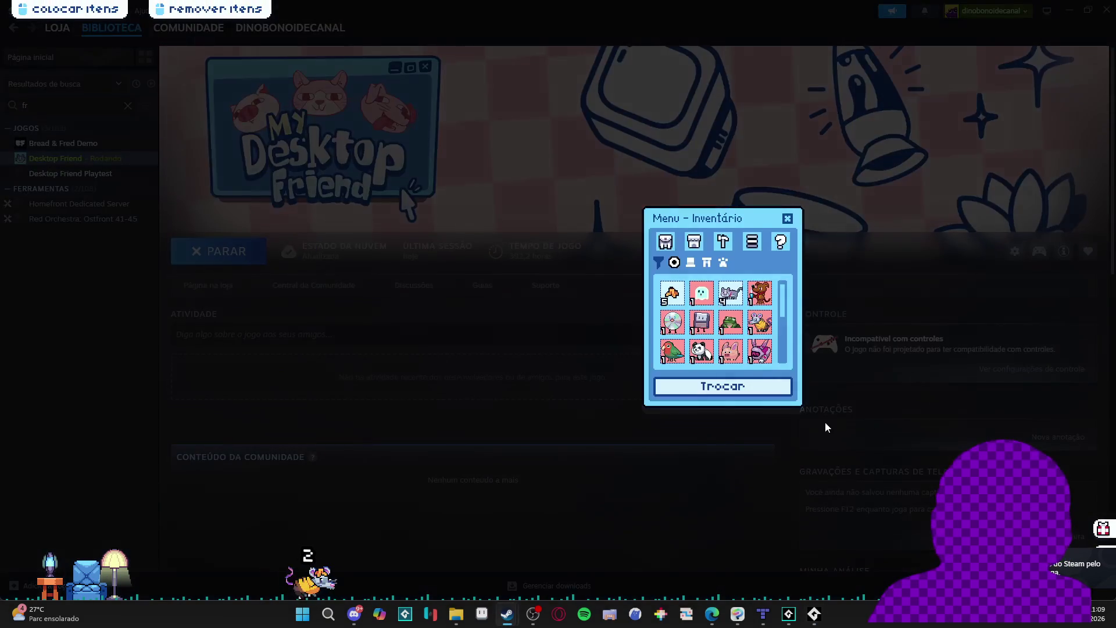
click(735, 324)
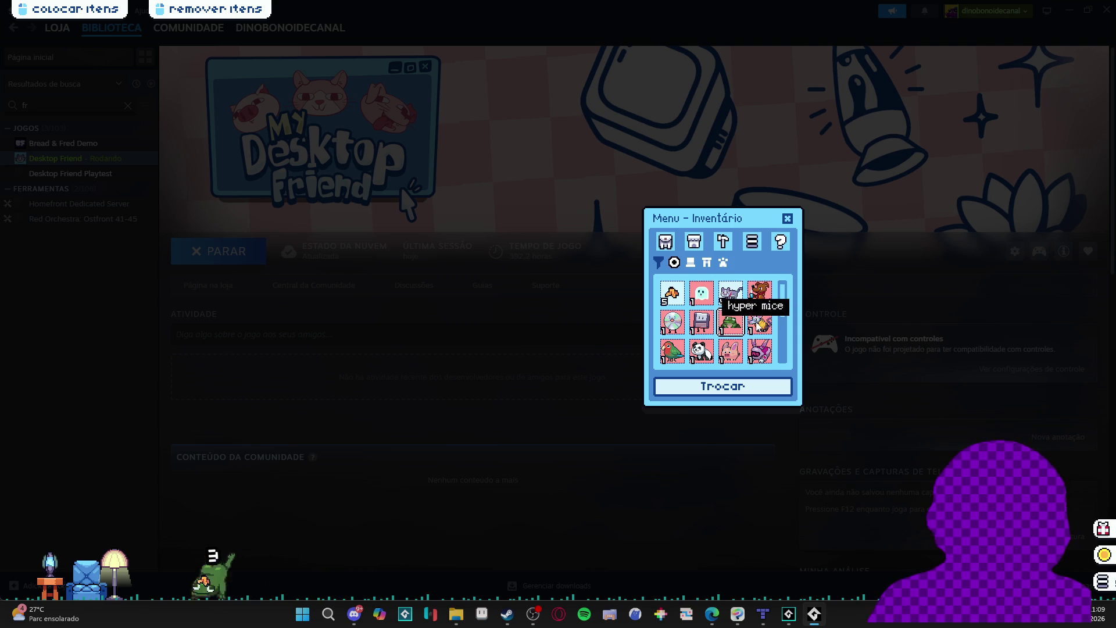
scroll(734, 333, down, 3)
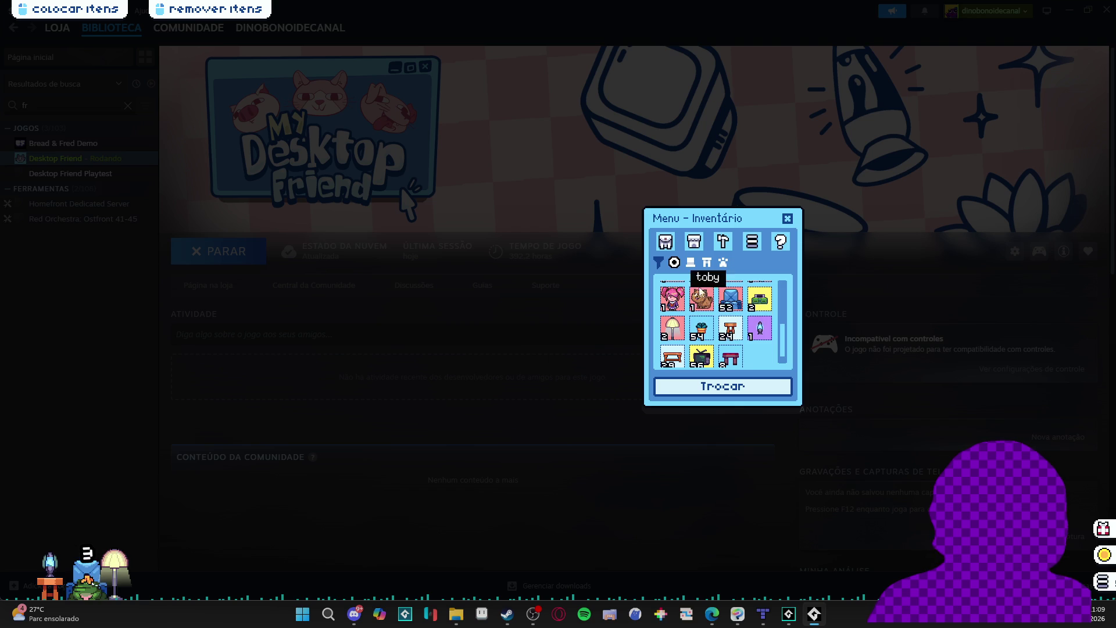
scroll(692, 311, up, 1)
click(670, 338)
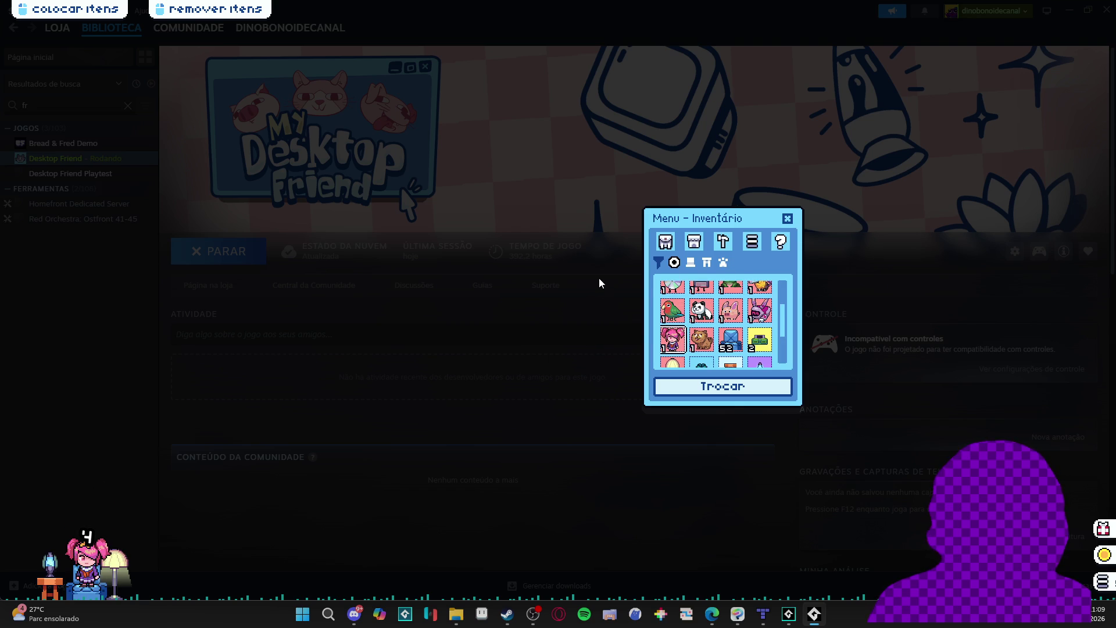
click(787, 219)
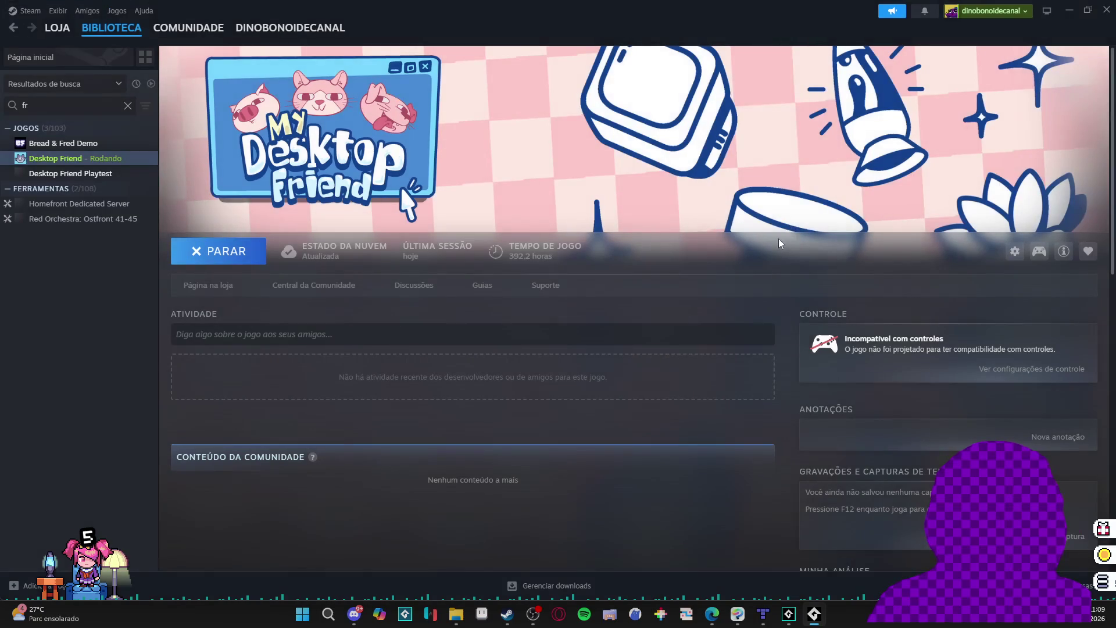
click(1101, 9)
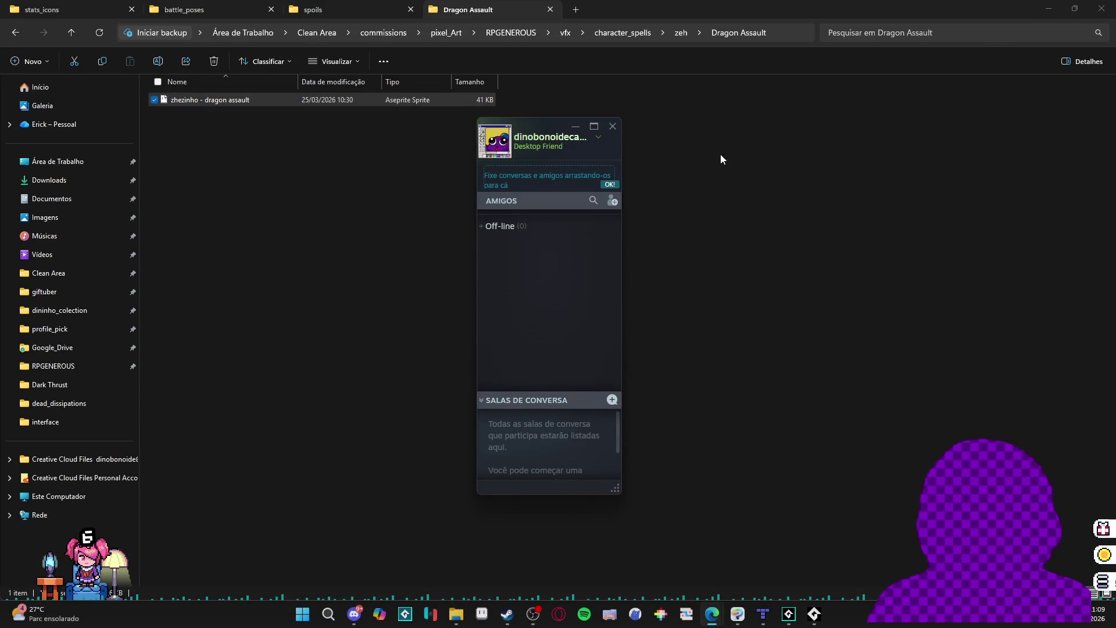
Close the Steam friends list, minimise File Explorer, and switch to Aseprite
click(612, 126)
click(1056, 5)
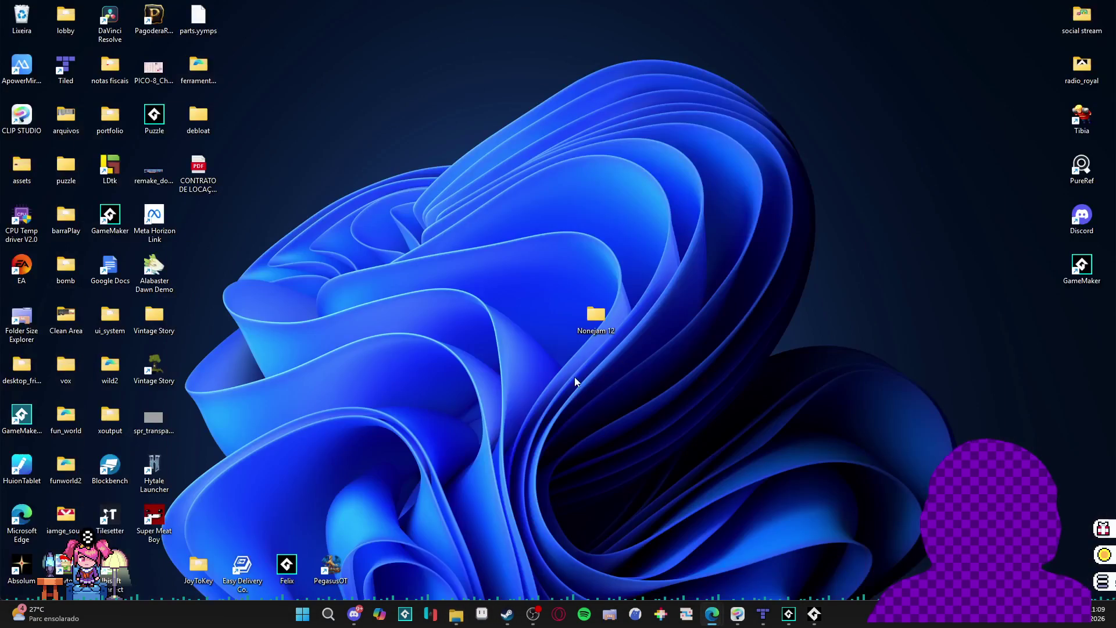
click(482, 622)
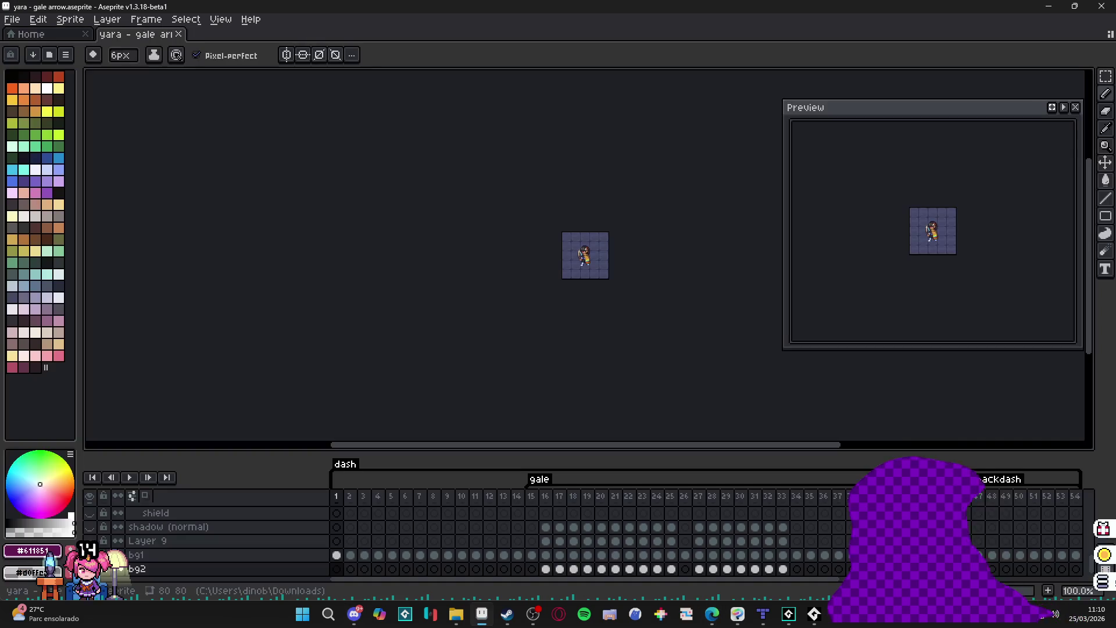
click(25, 21)
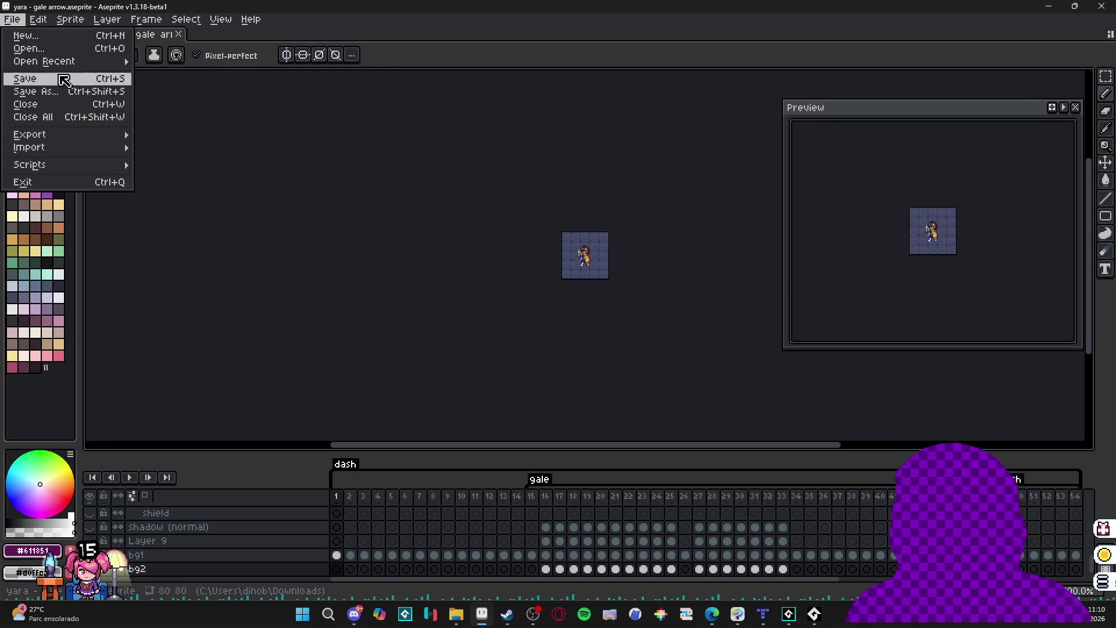
In Save As, browse to RPGENEROUS/vfx/character_spells/yara
click(88, 90)
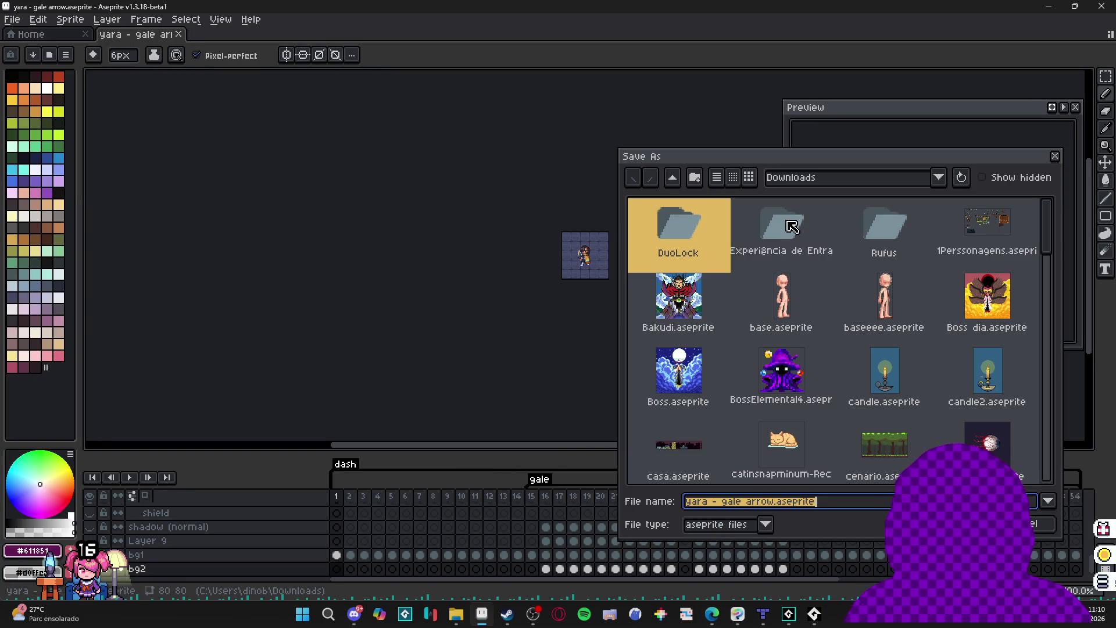
click(855, 183)
click(883, 308)
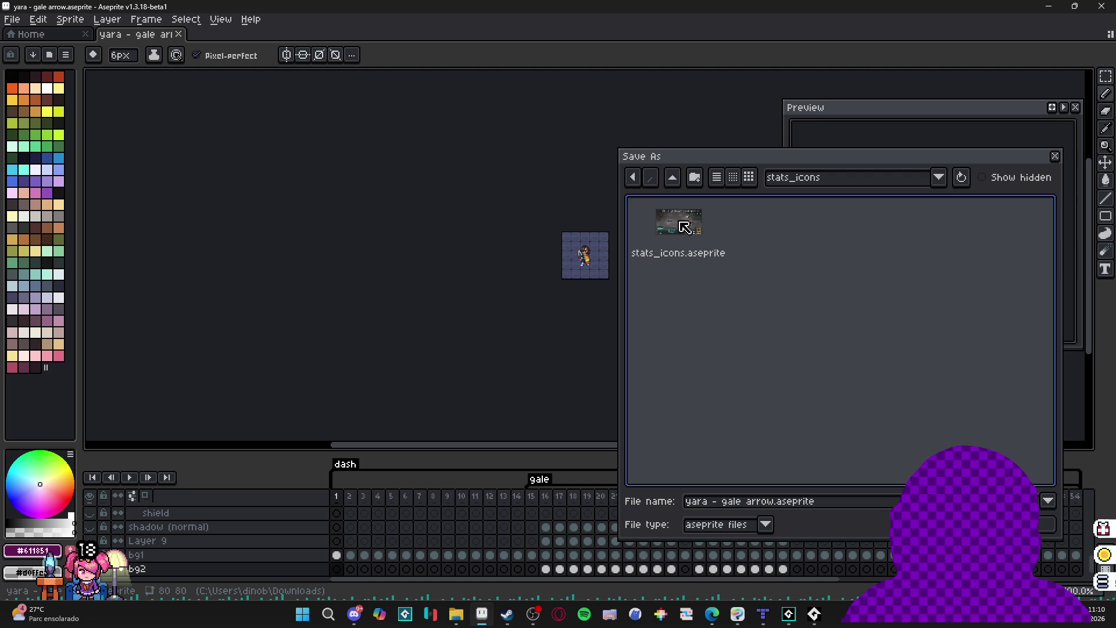
click(673, 178)
click(673, 178)
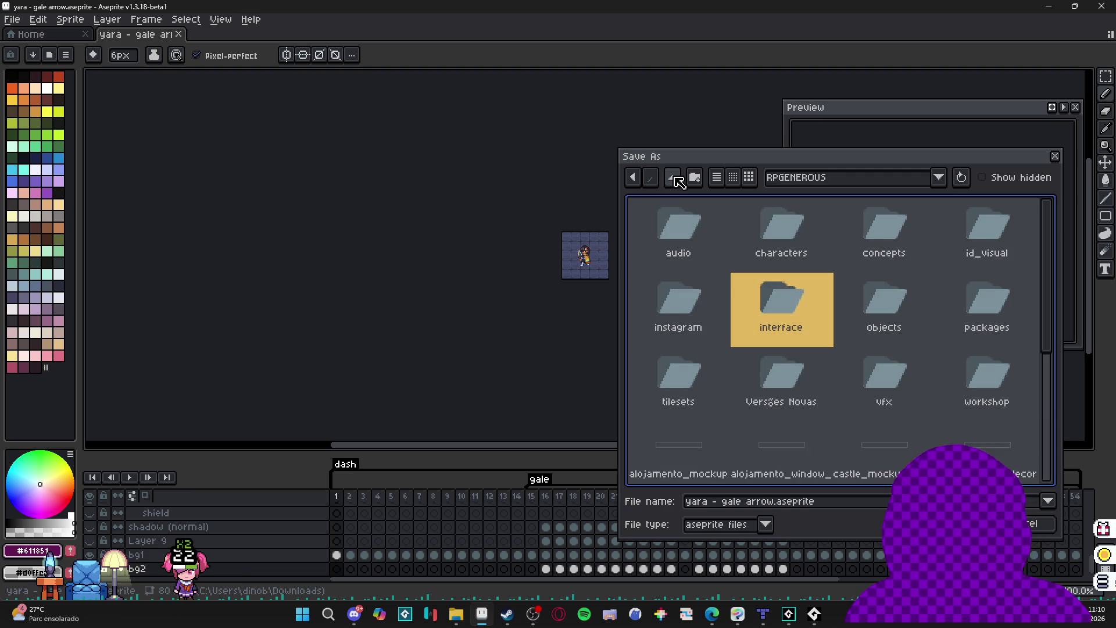
double_click(805, 340)
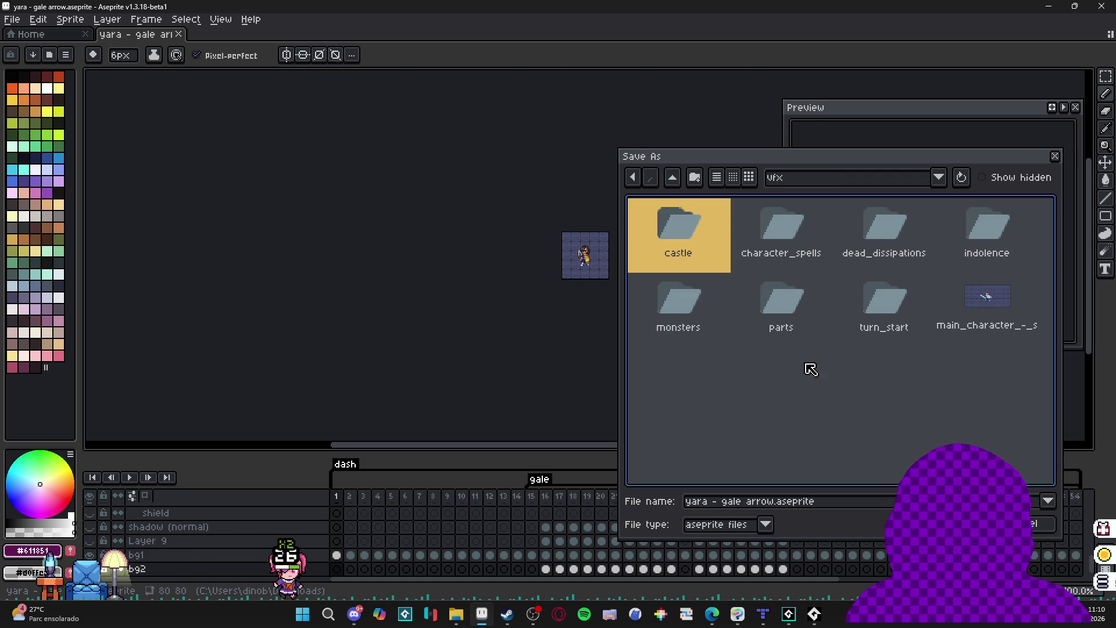
double_click(779, 225)
double_click(710, 314)
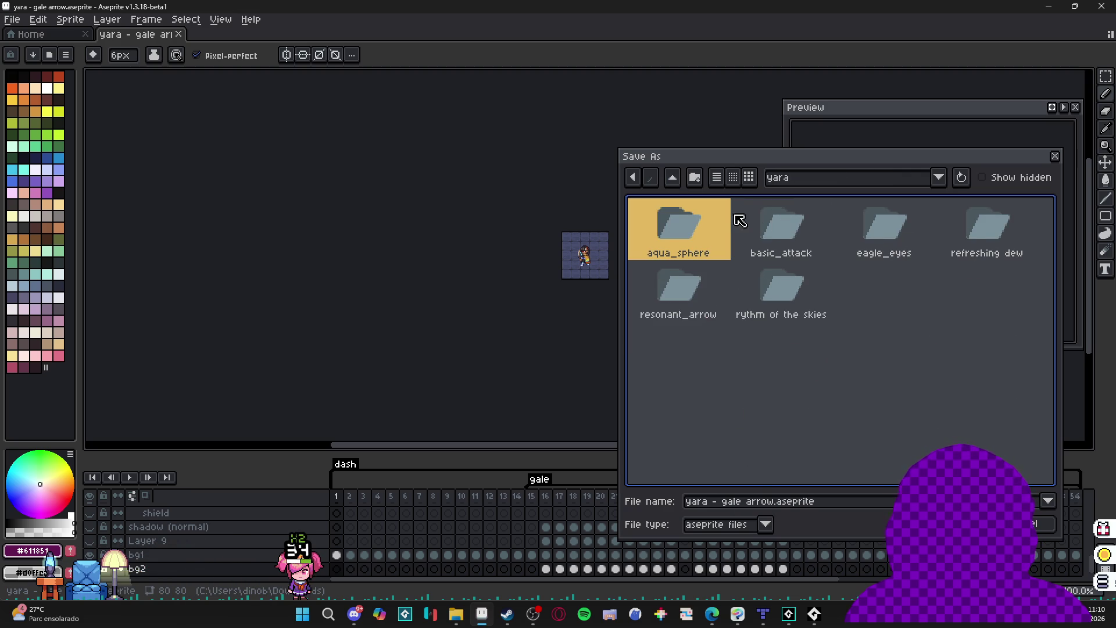
Create a gale_arrow folder inside yara and save the sprite there
click(700, 185)
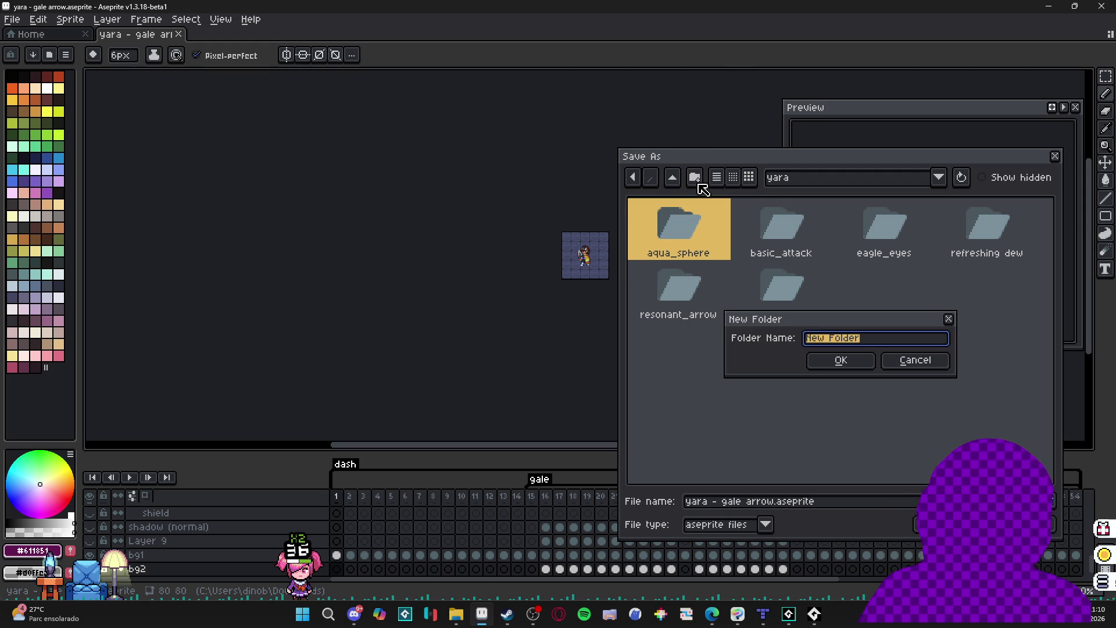
text(gale arrow)
key(Return)
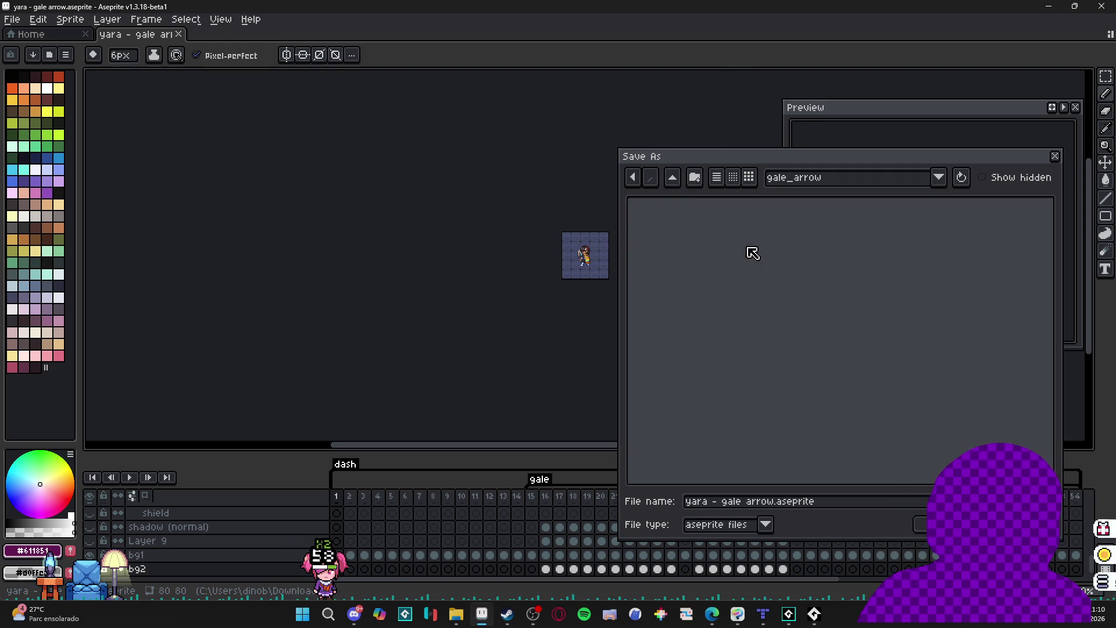
key(Return)
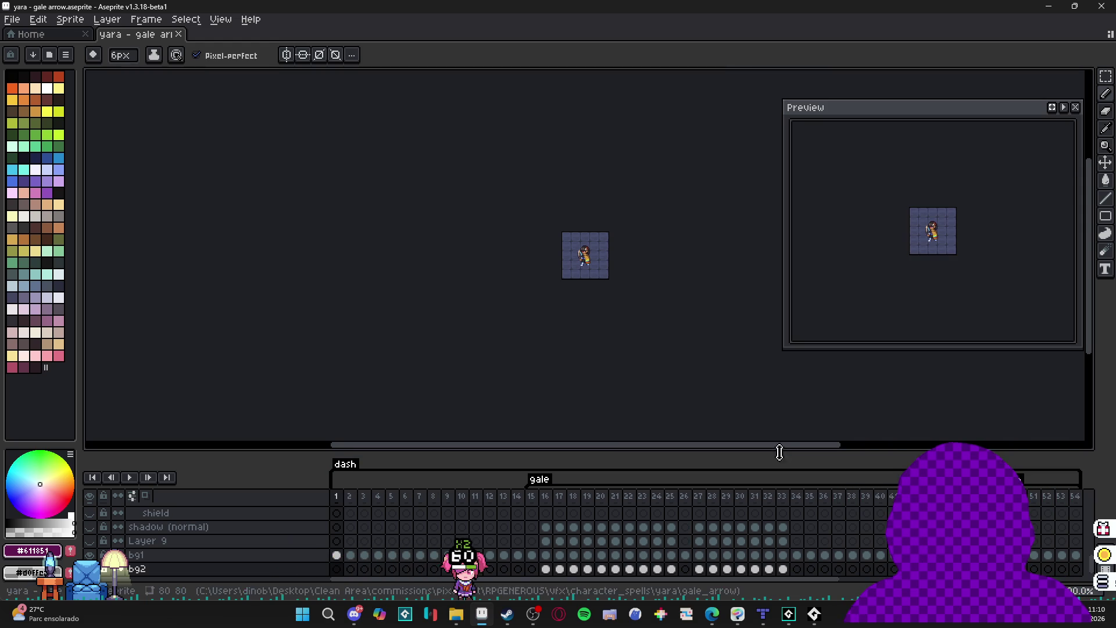
scroll(595, 273, up, 3)
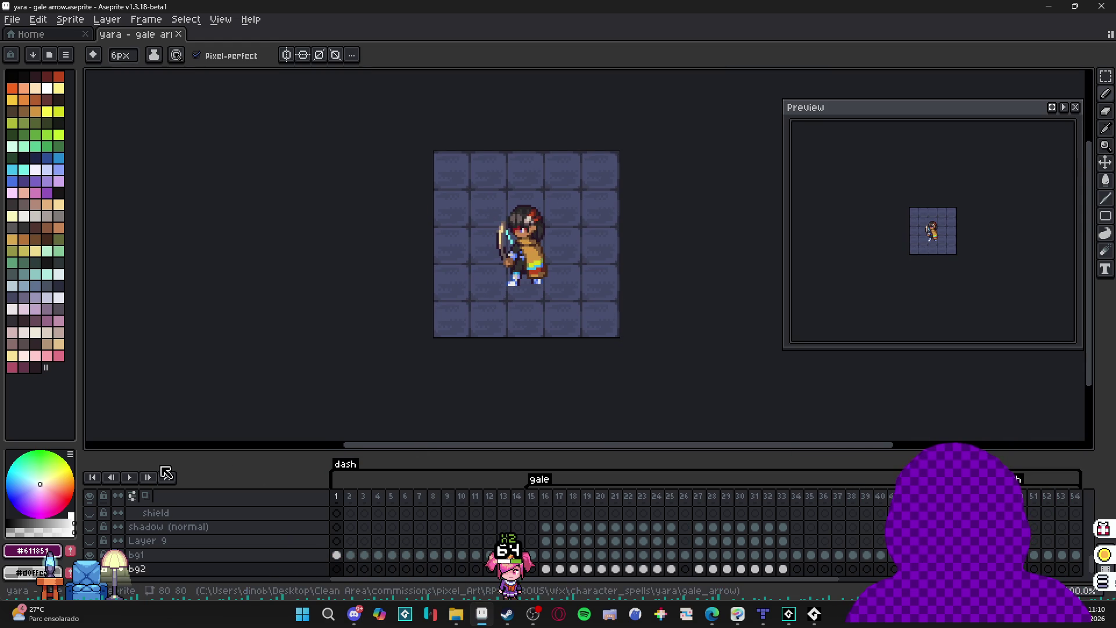
Play and stop the gale arrow animation preview, then lift the desktop pet off the taskbar
click(134, 477)
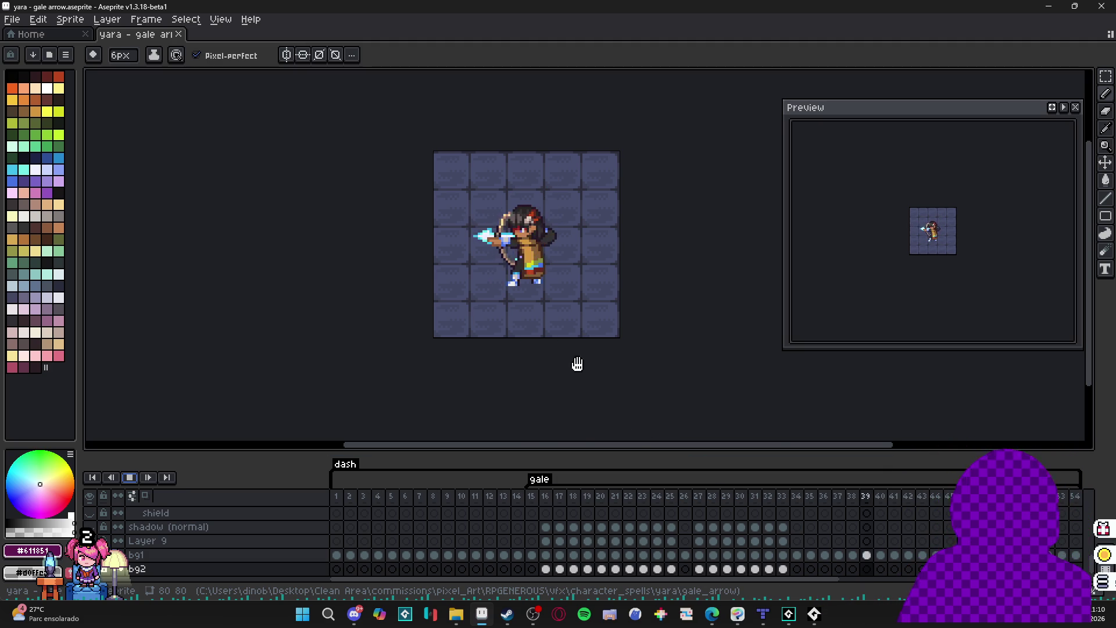
click(129, 477)
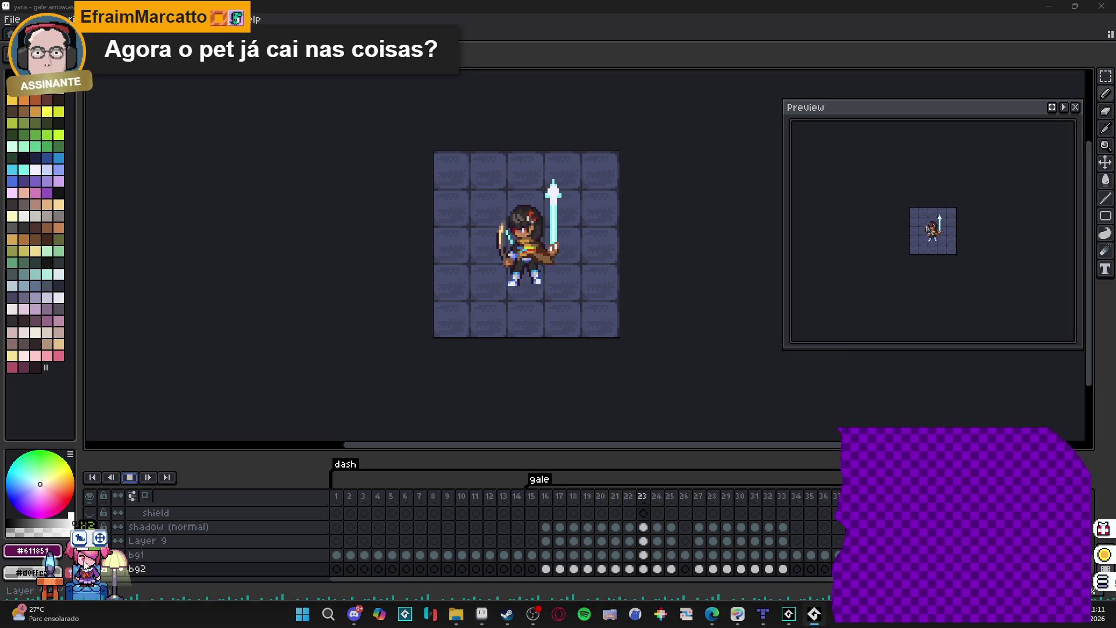
mouse_move(85, 565)
mouse_down()
mouse_move(155, 407)
mouse_move(87, 401)
mouse_move(52, 380)
mouse_move(90, 384)
mouse_move(98, 402)
mouse_up()
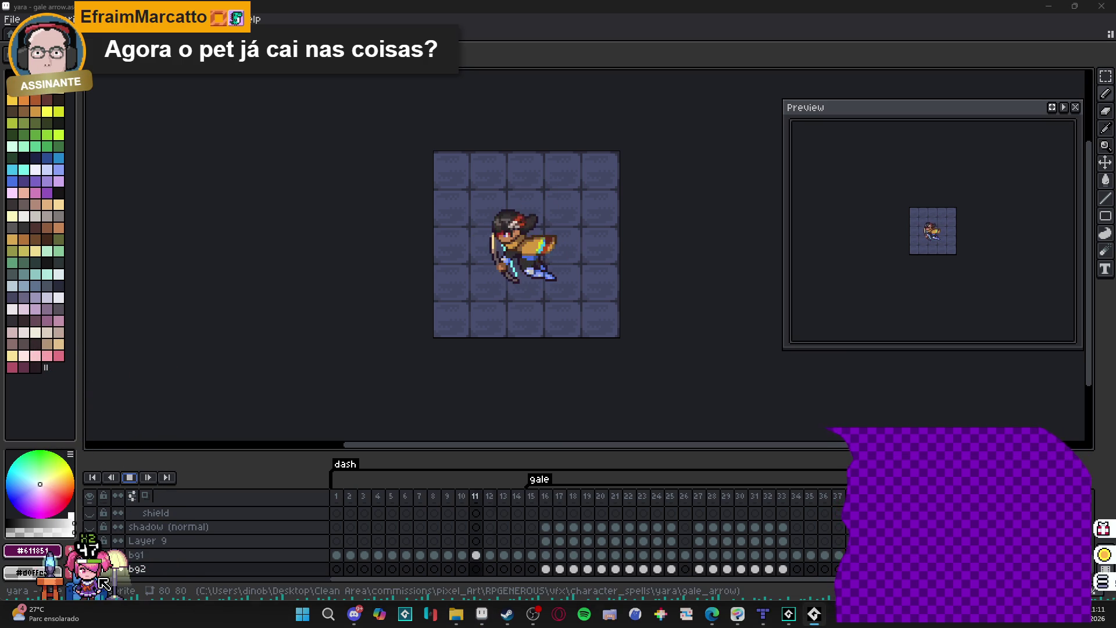
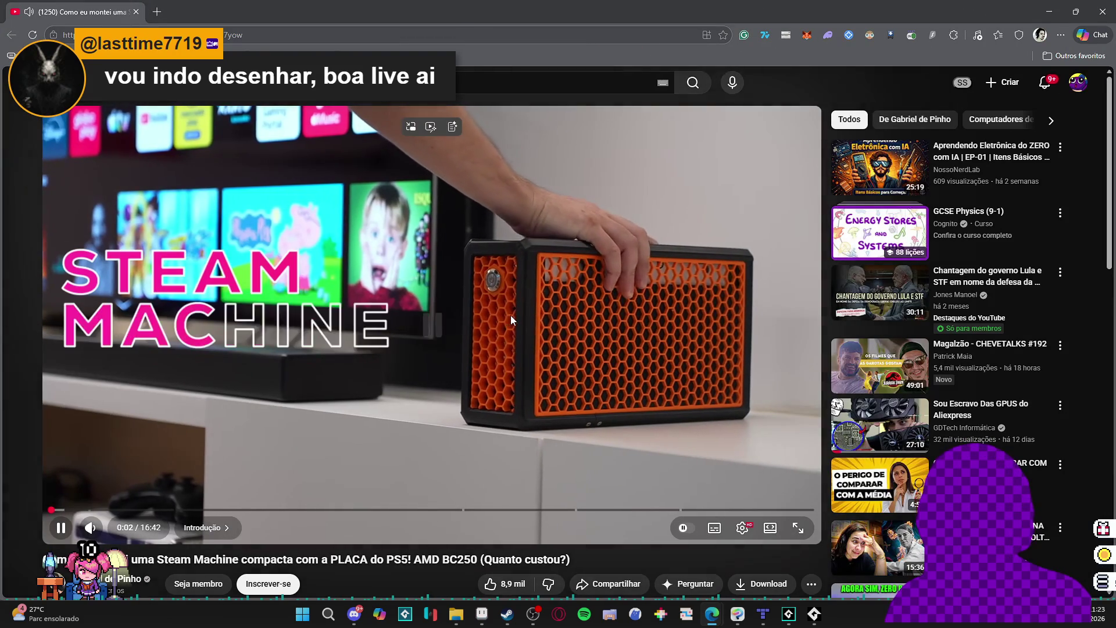
Pause the Steam Machine PS5-board build video at 0:02 and bring its title and description into view
click(487, 322)
scroll(487, 322, down, 1)
scroll(487, 323, down, 1)
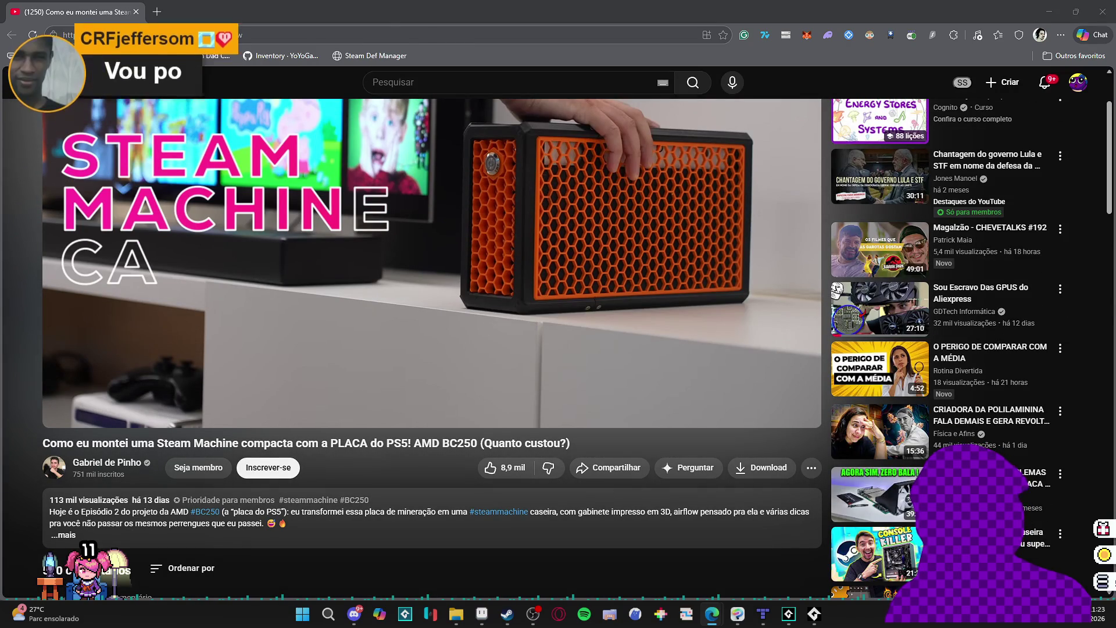
scroll(717, 438, up, 1)
scroll(717, 440, up, 2)
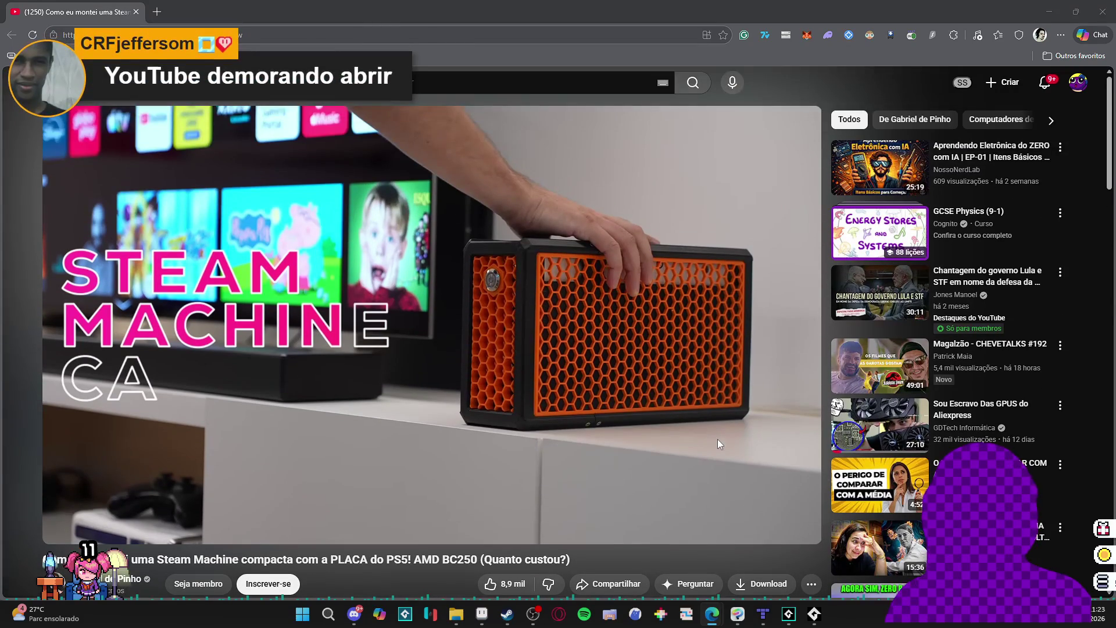
scroll(508, 505, down, 1)
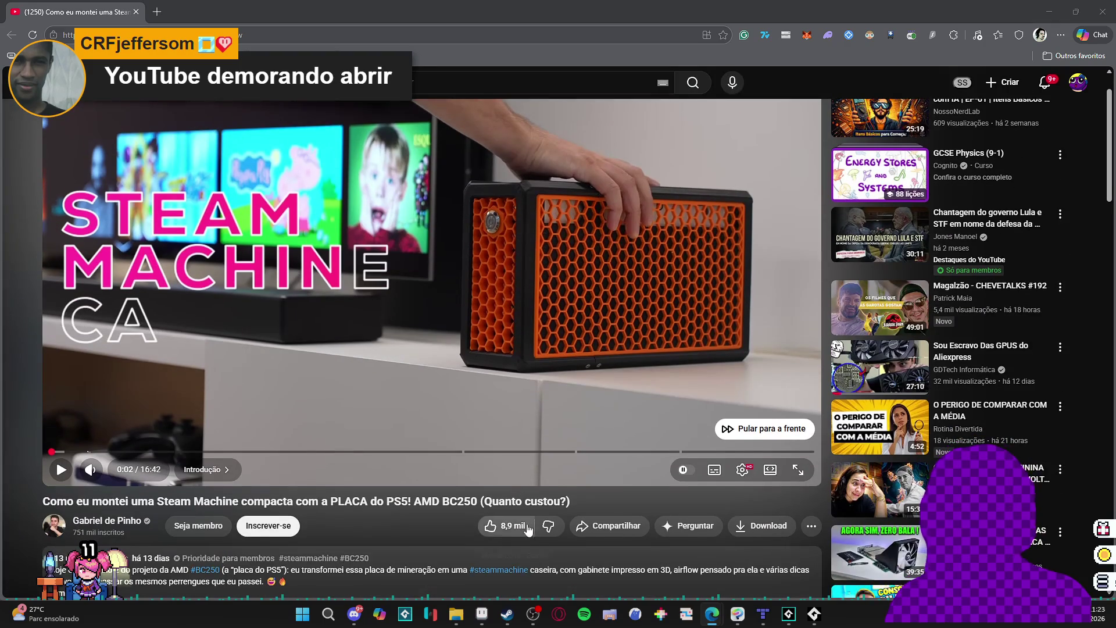
scroll(512, 490, up, 2)
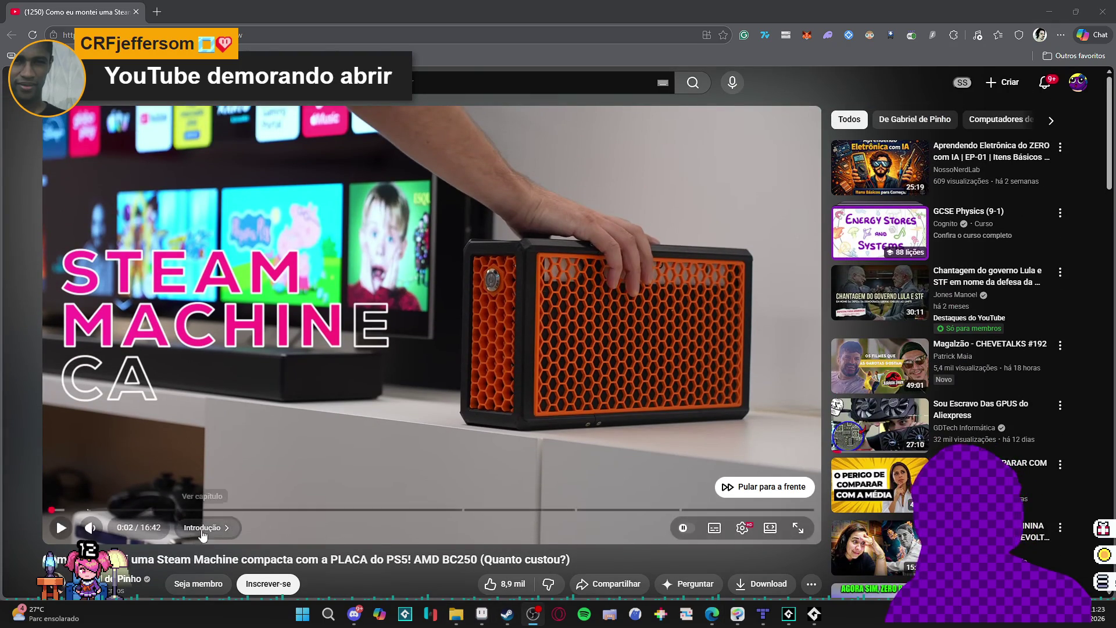
scroll(171, 532, down, 2)
scroll(148, 476, up, 2)
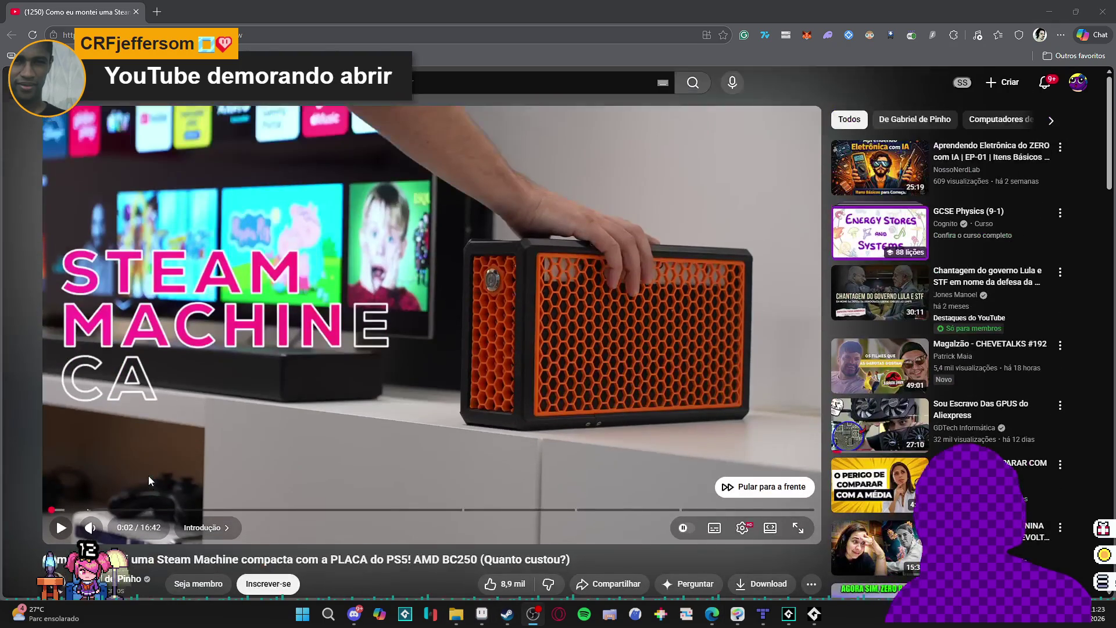